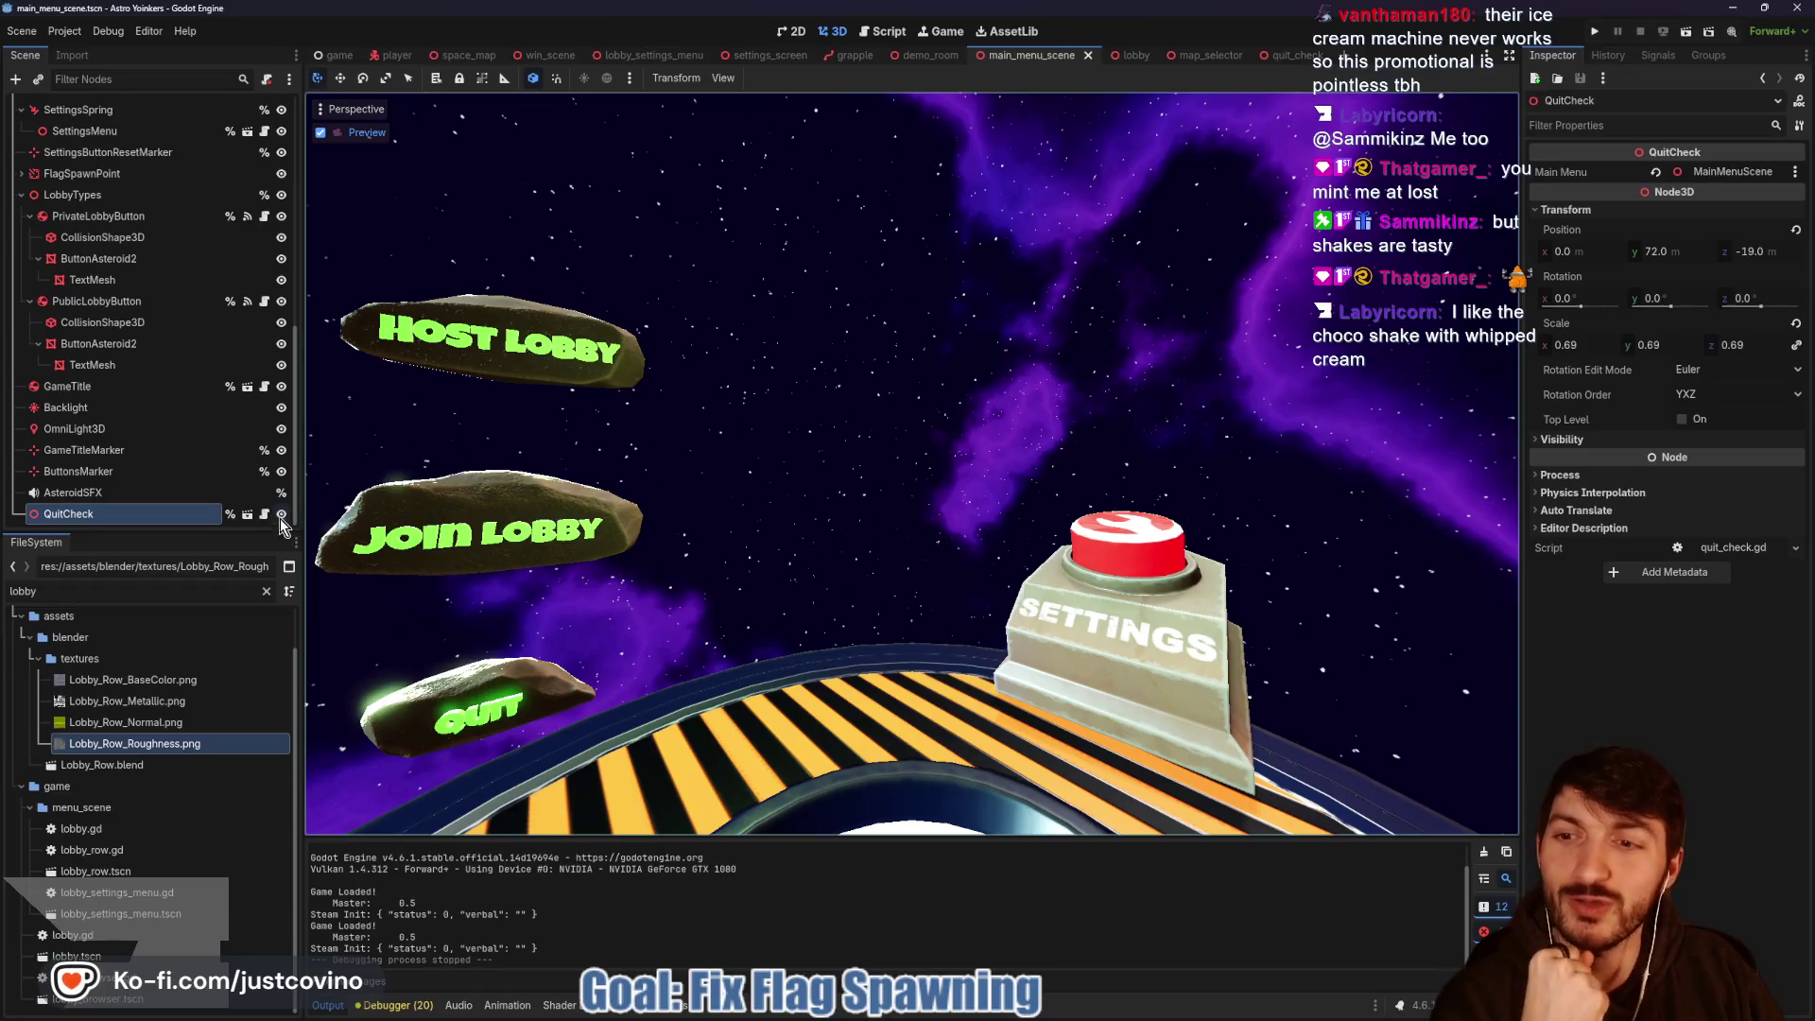
Open quit_check.gd from the QuitCheck node and jump to toggle_quitcheck's definition in main_menu_scene.gd.
{"action": "left_click", "coordinate": [264, 515]}
{"action": "left_click", "coordinate": [920, 475]}
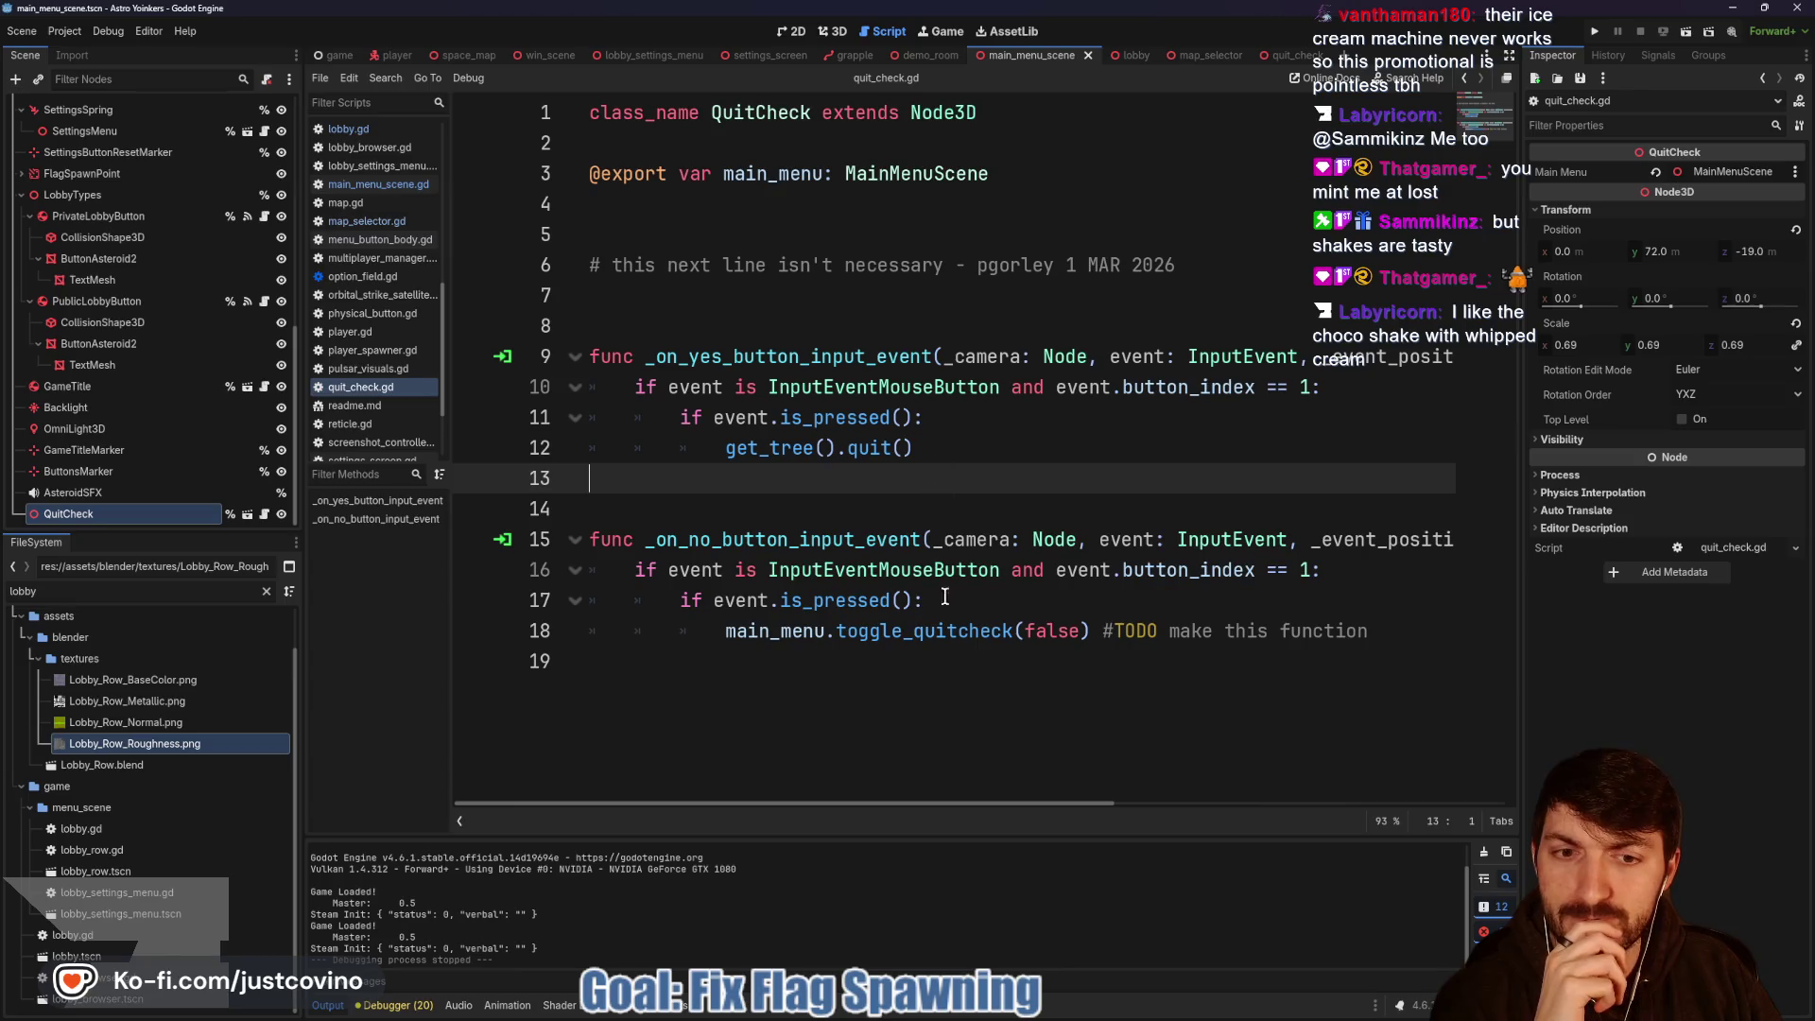
{"action": "left_click", "coordinate": [893, 655]}
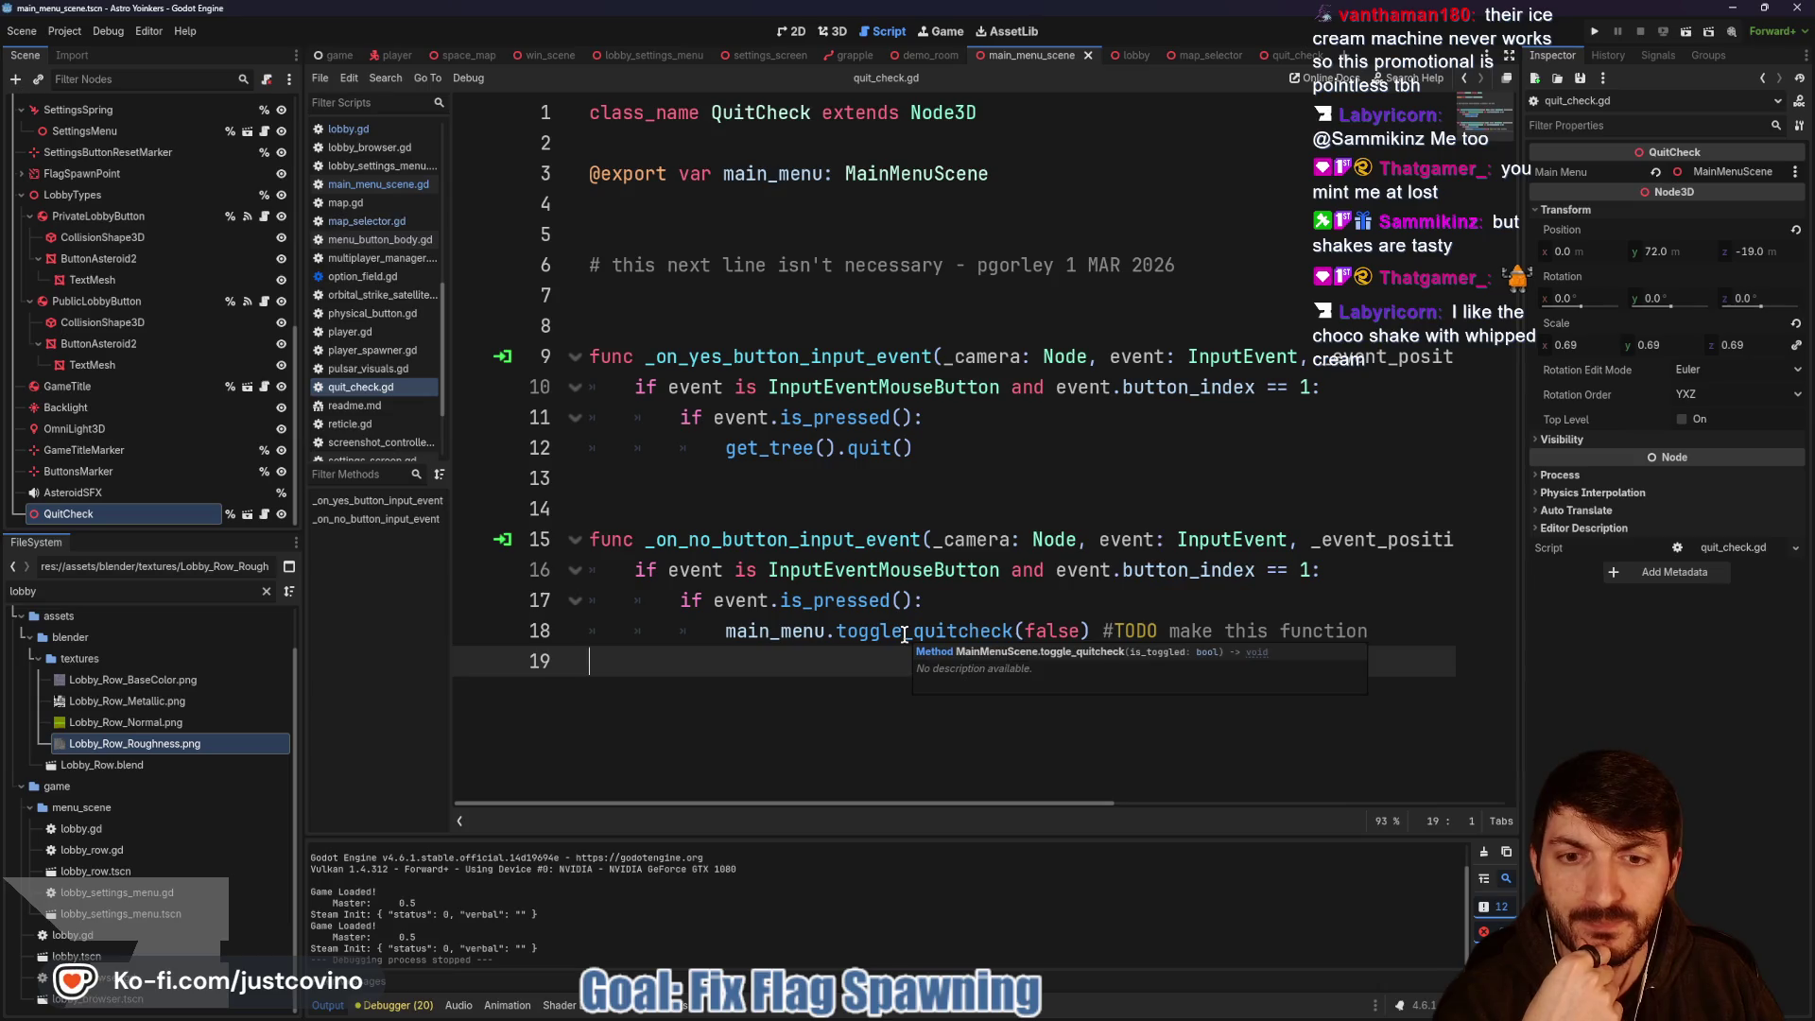
{"action": "left_click", "coordinate": [903, 634], "text": "ctrl"}
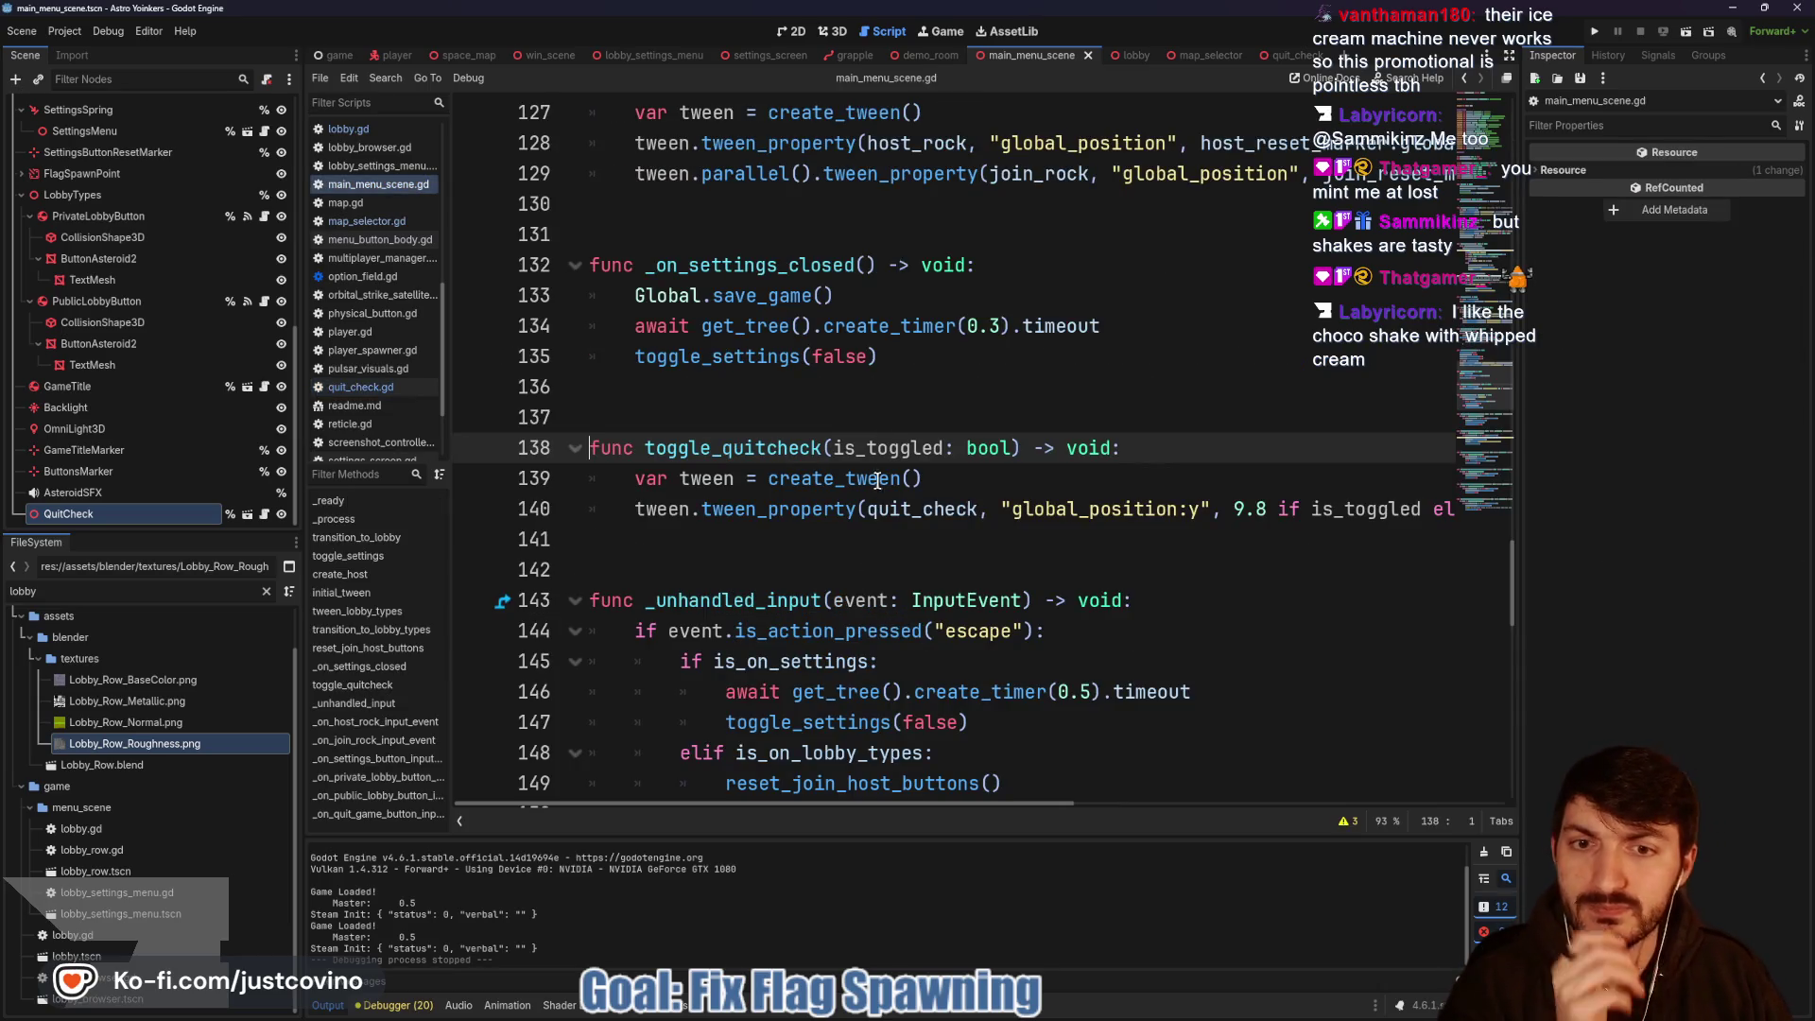
On line 141 add 'if !is_toggled:' calling quit_game_button.reset_button() in its body.
{"action": "left_click", "coordinate": [811, 533]}
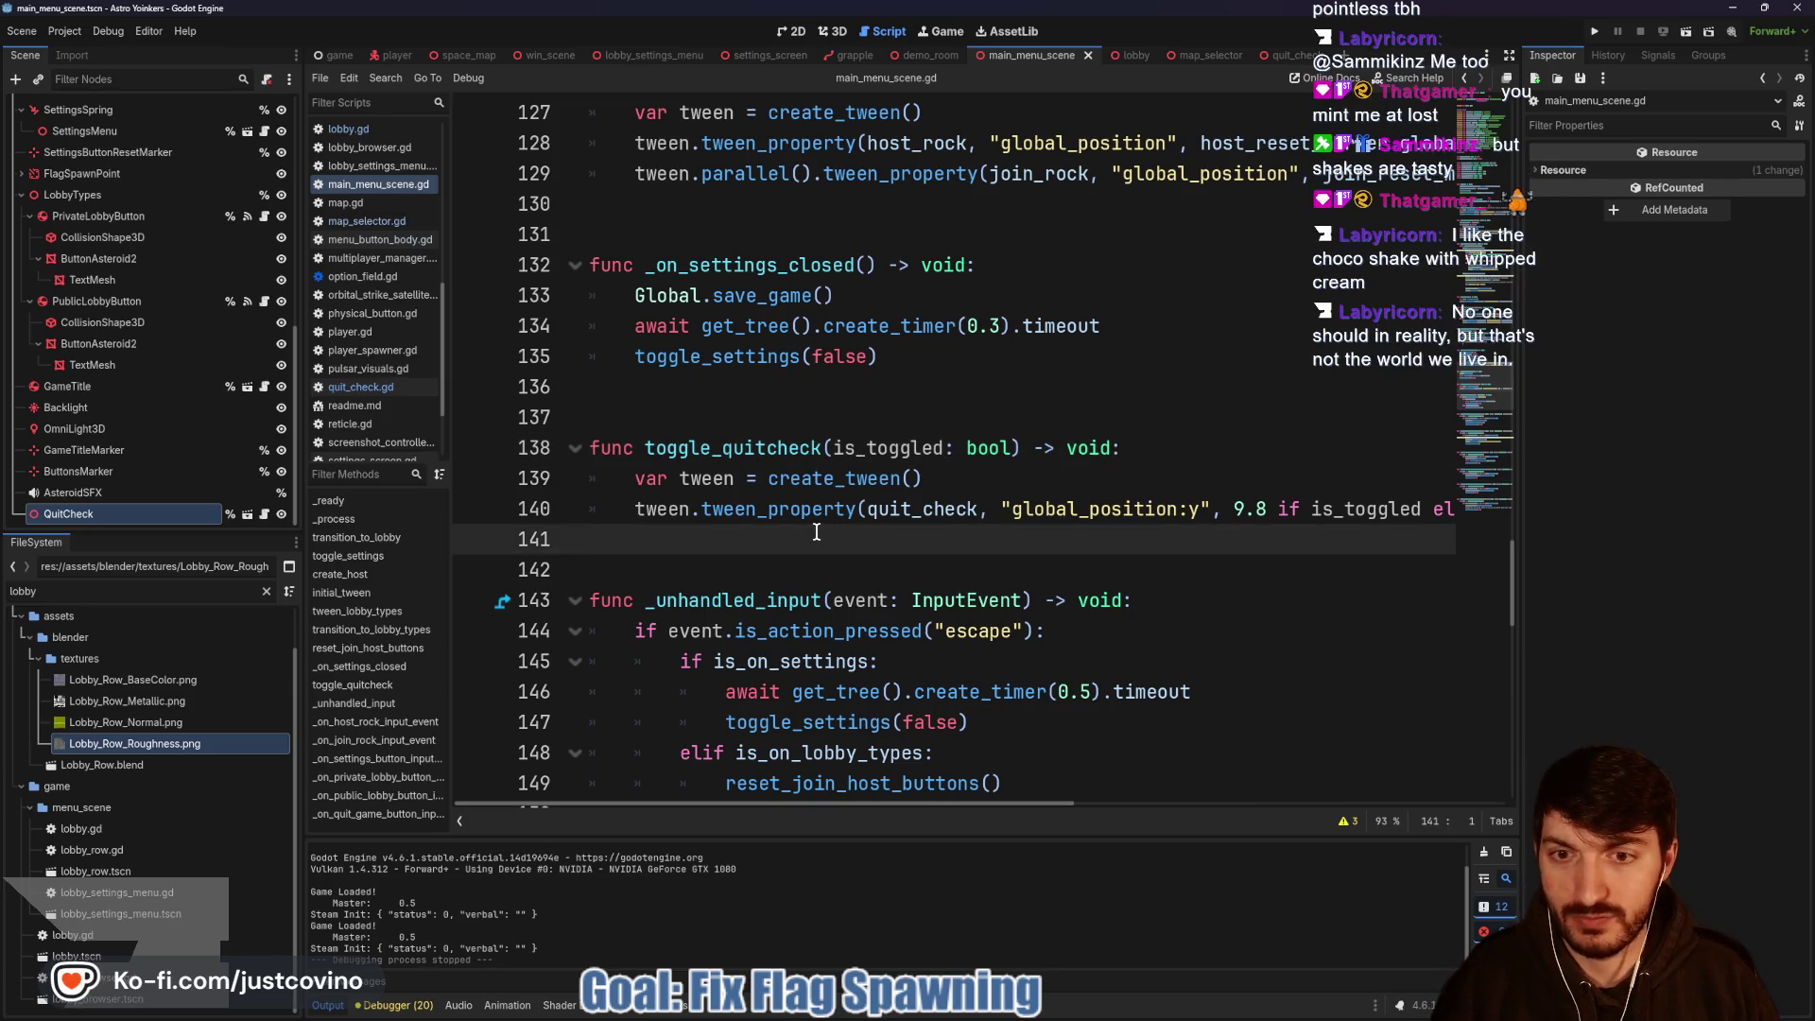
{"action": "key", "text": "Tab"}
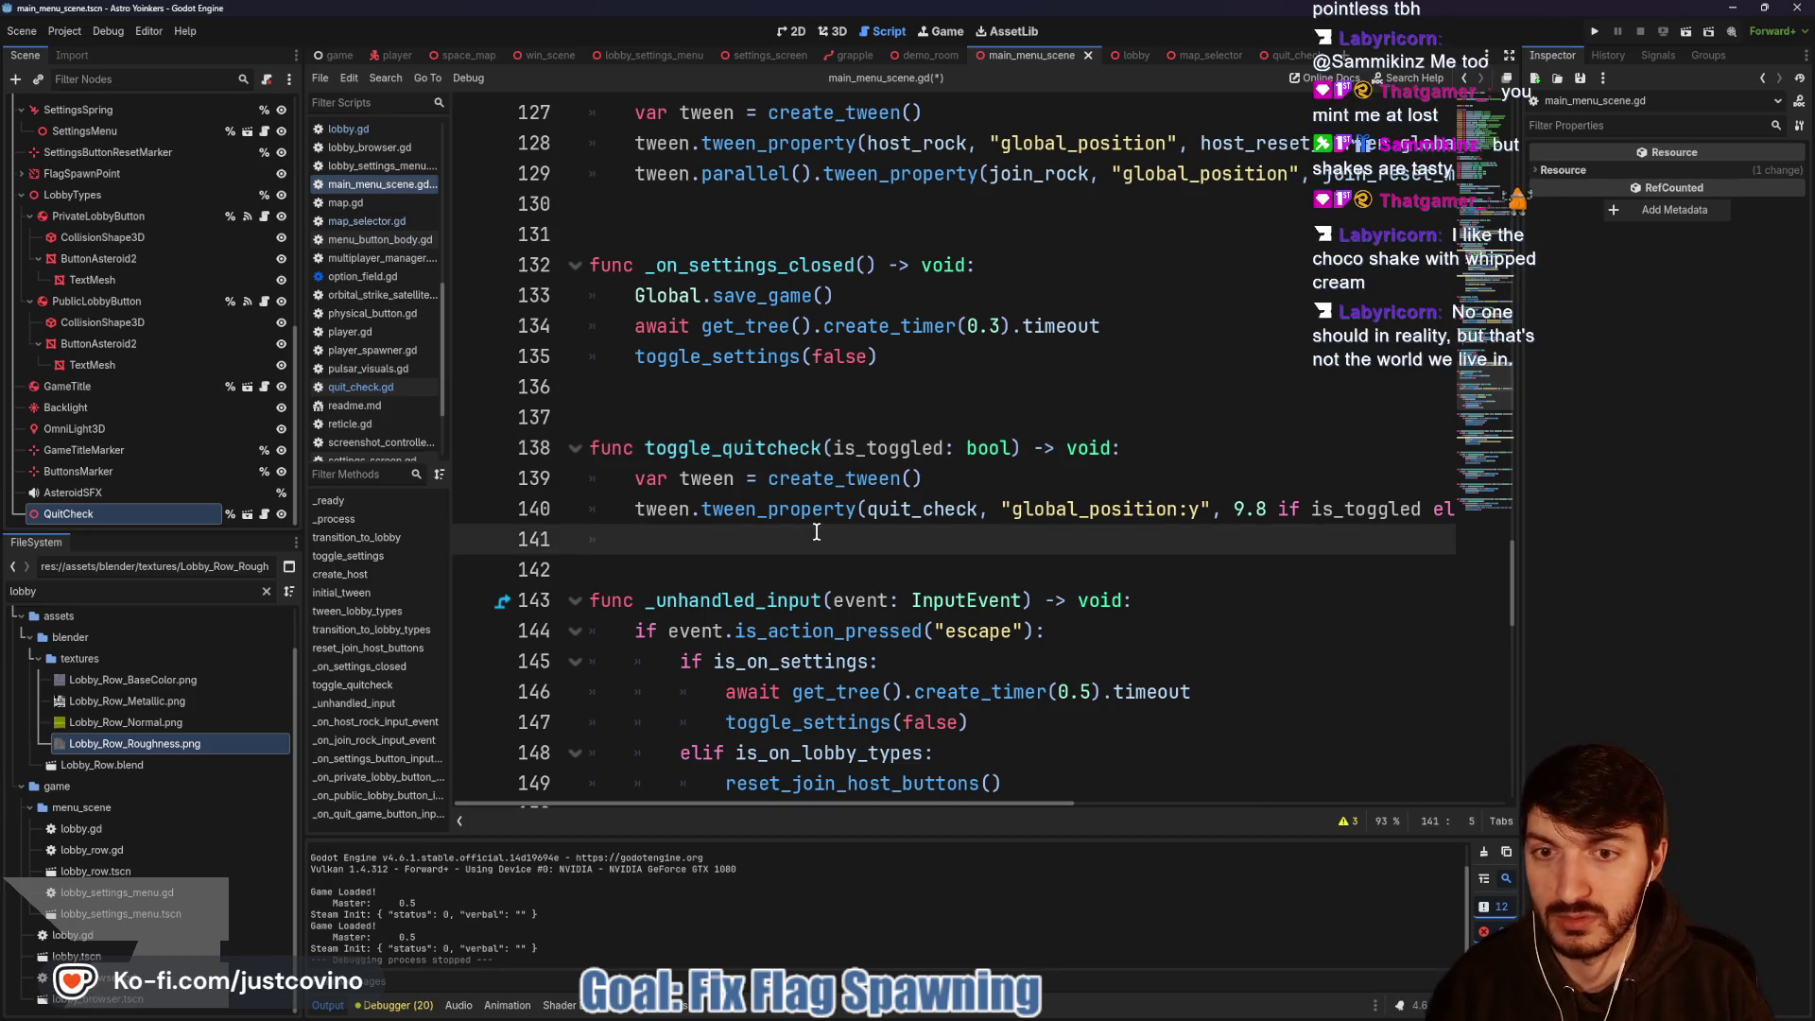
{"action": "type", "text": "if !is"}
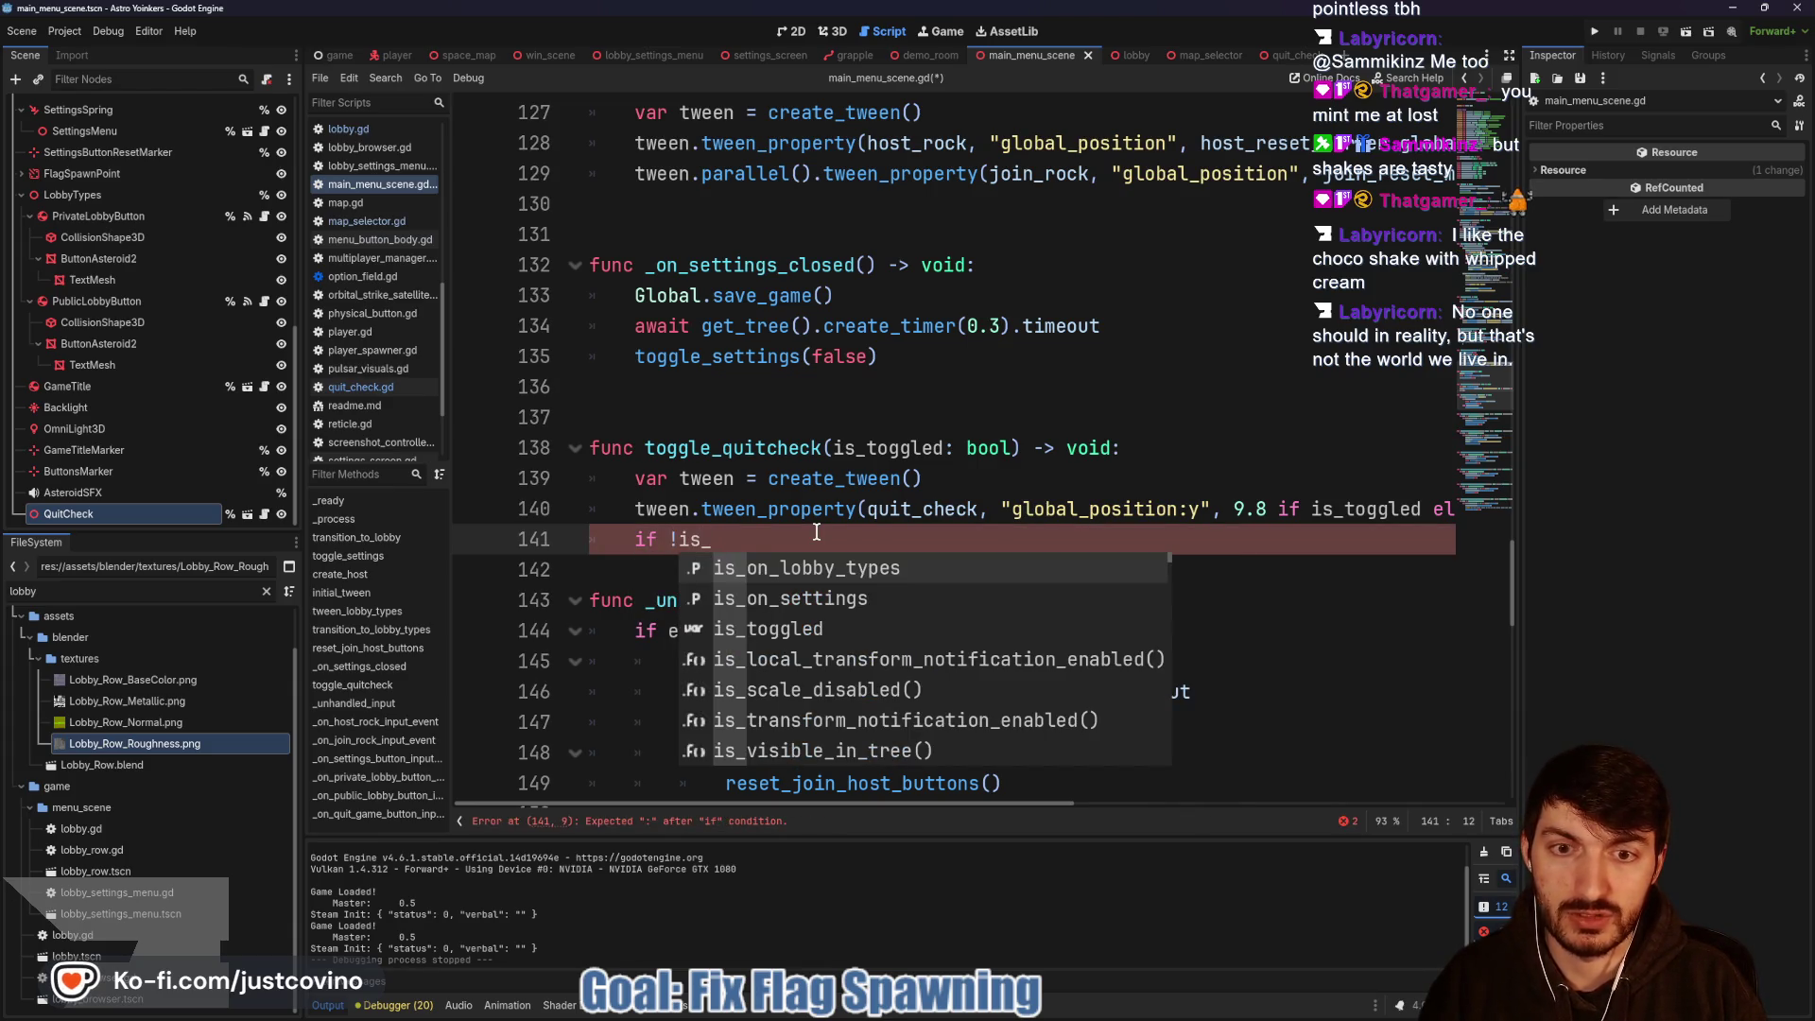
{"action": "type", "text": "_toggled:"}
{"action": "key", "text": "Return"}
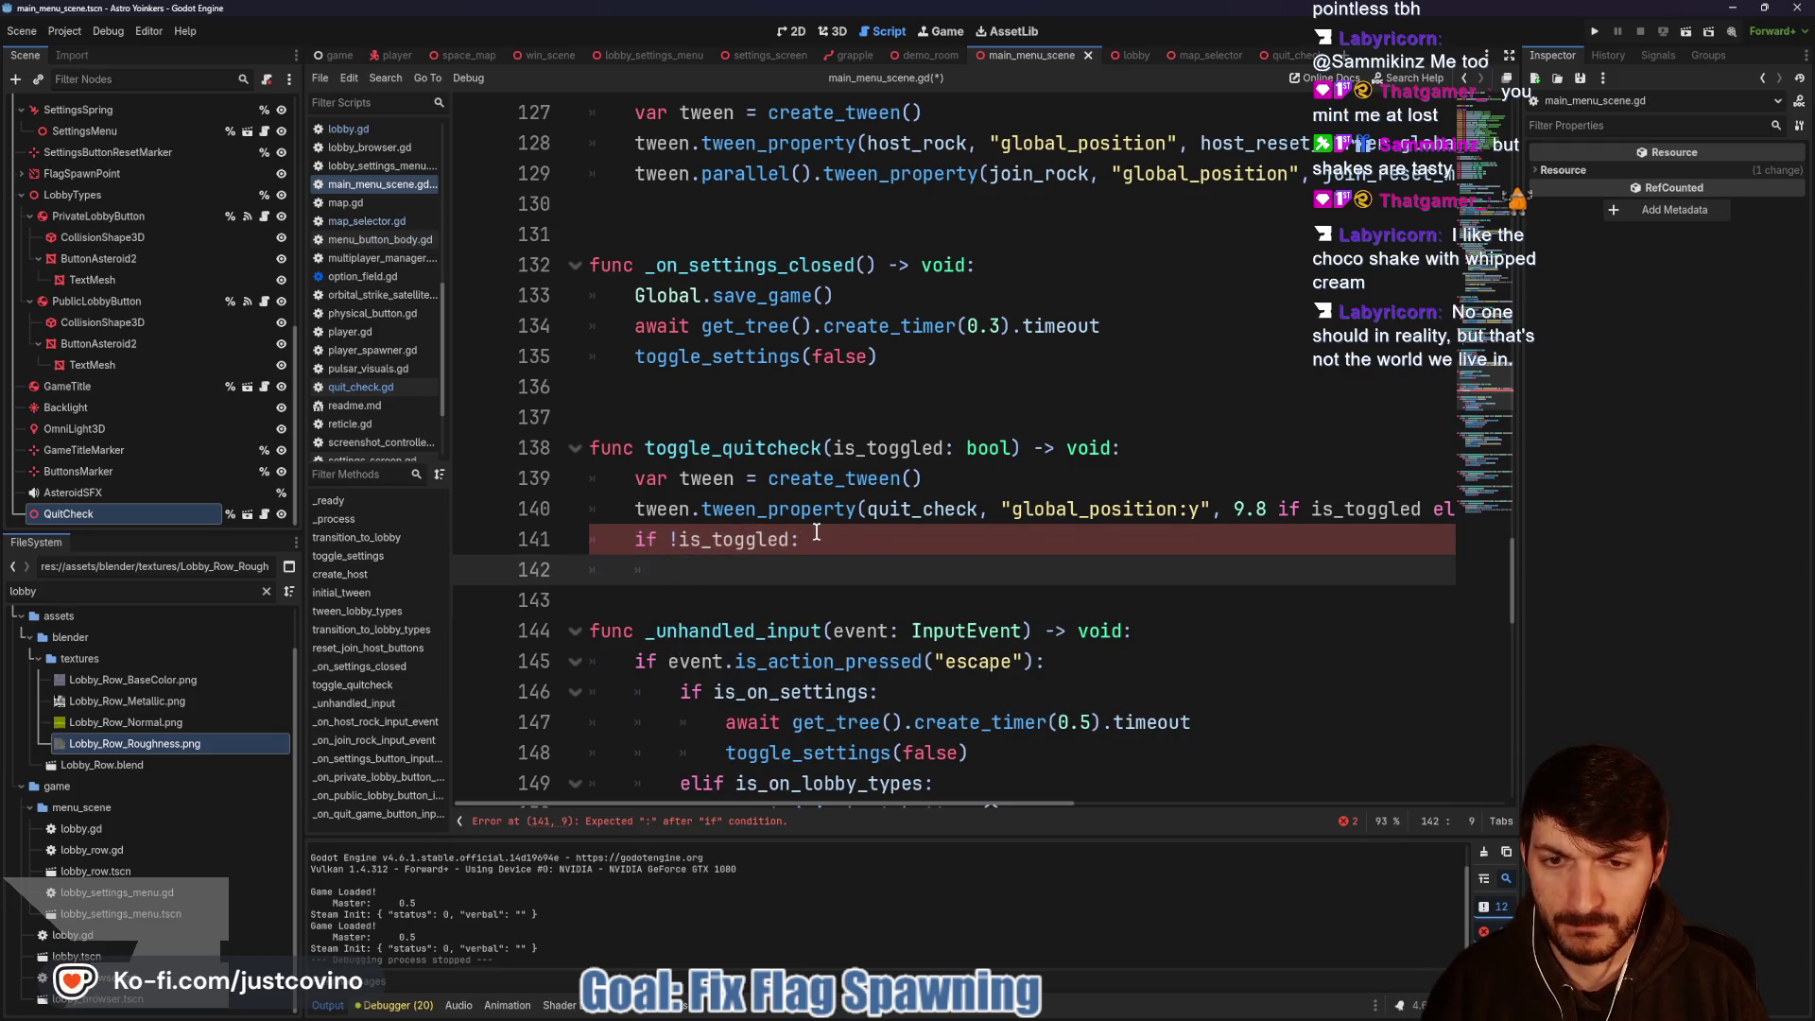
{"action": "type", "text": "quit"}
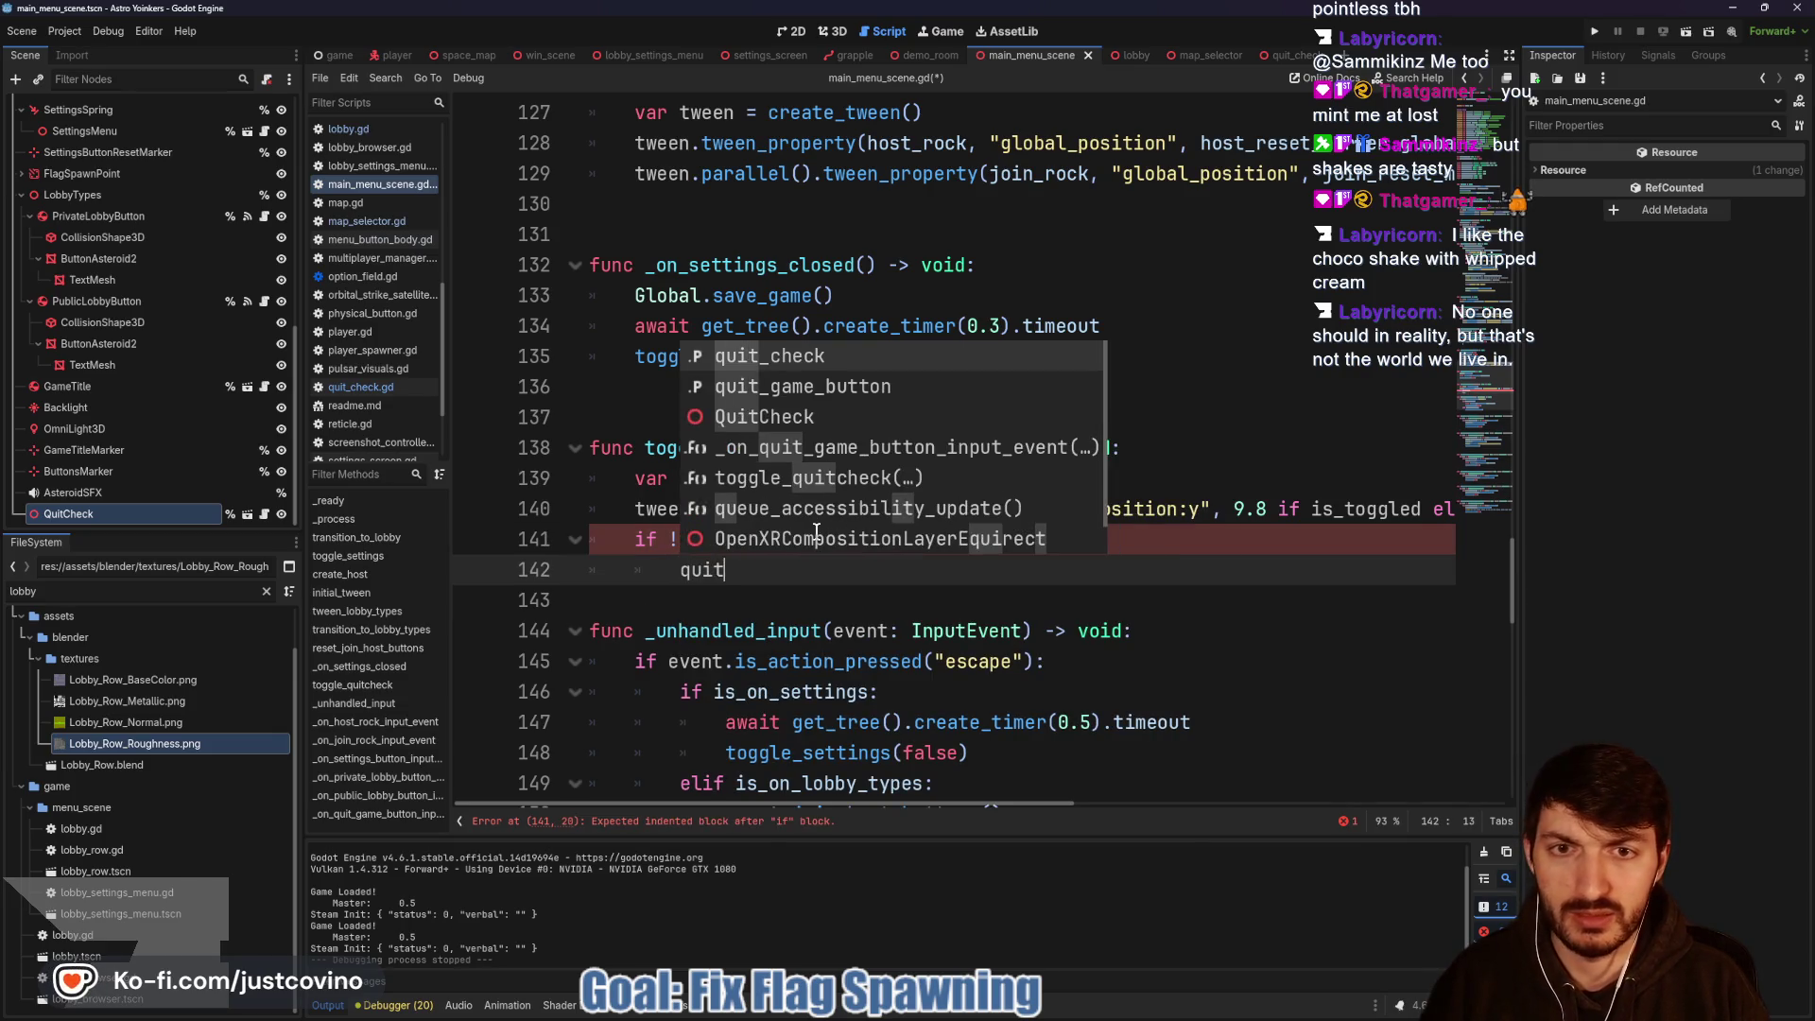
{"action": "key", "text": "Return"}
{"action": "type", "text": "."}
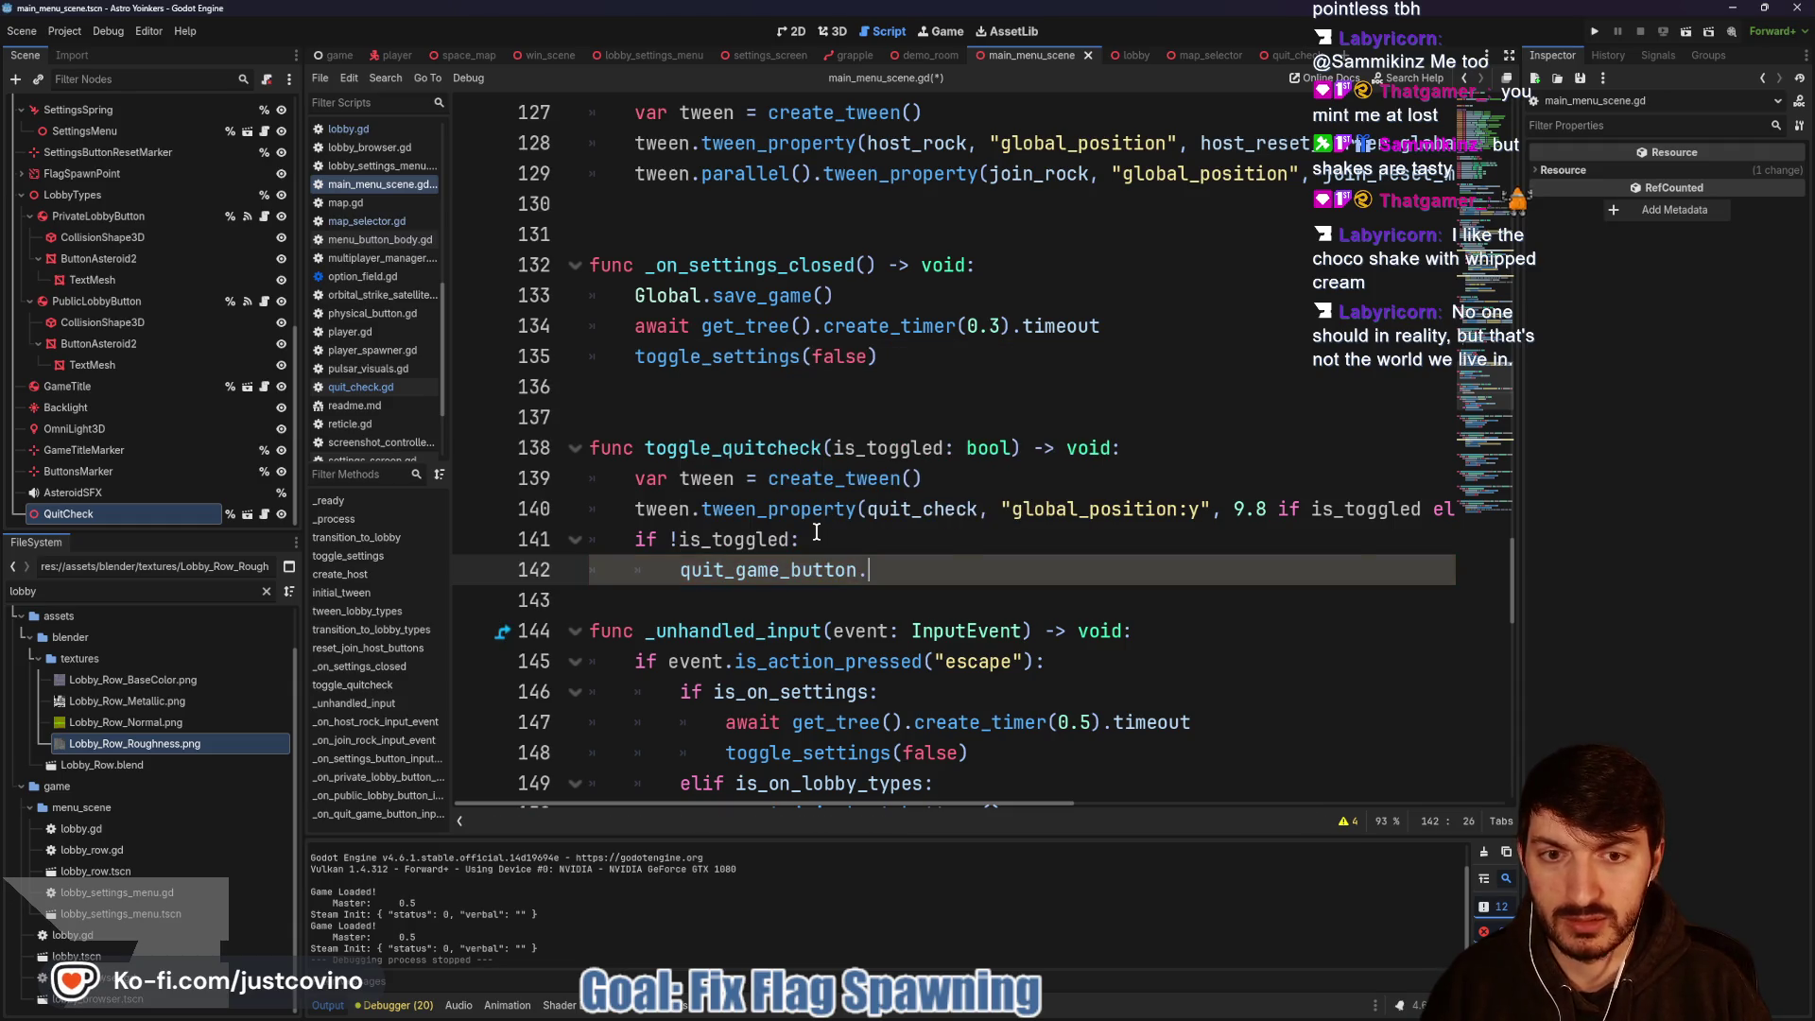
{"action": "type", "text": "rese"}
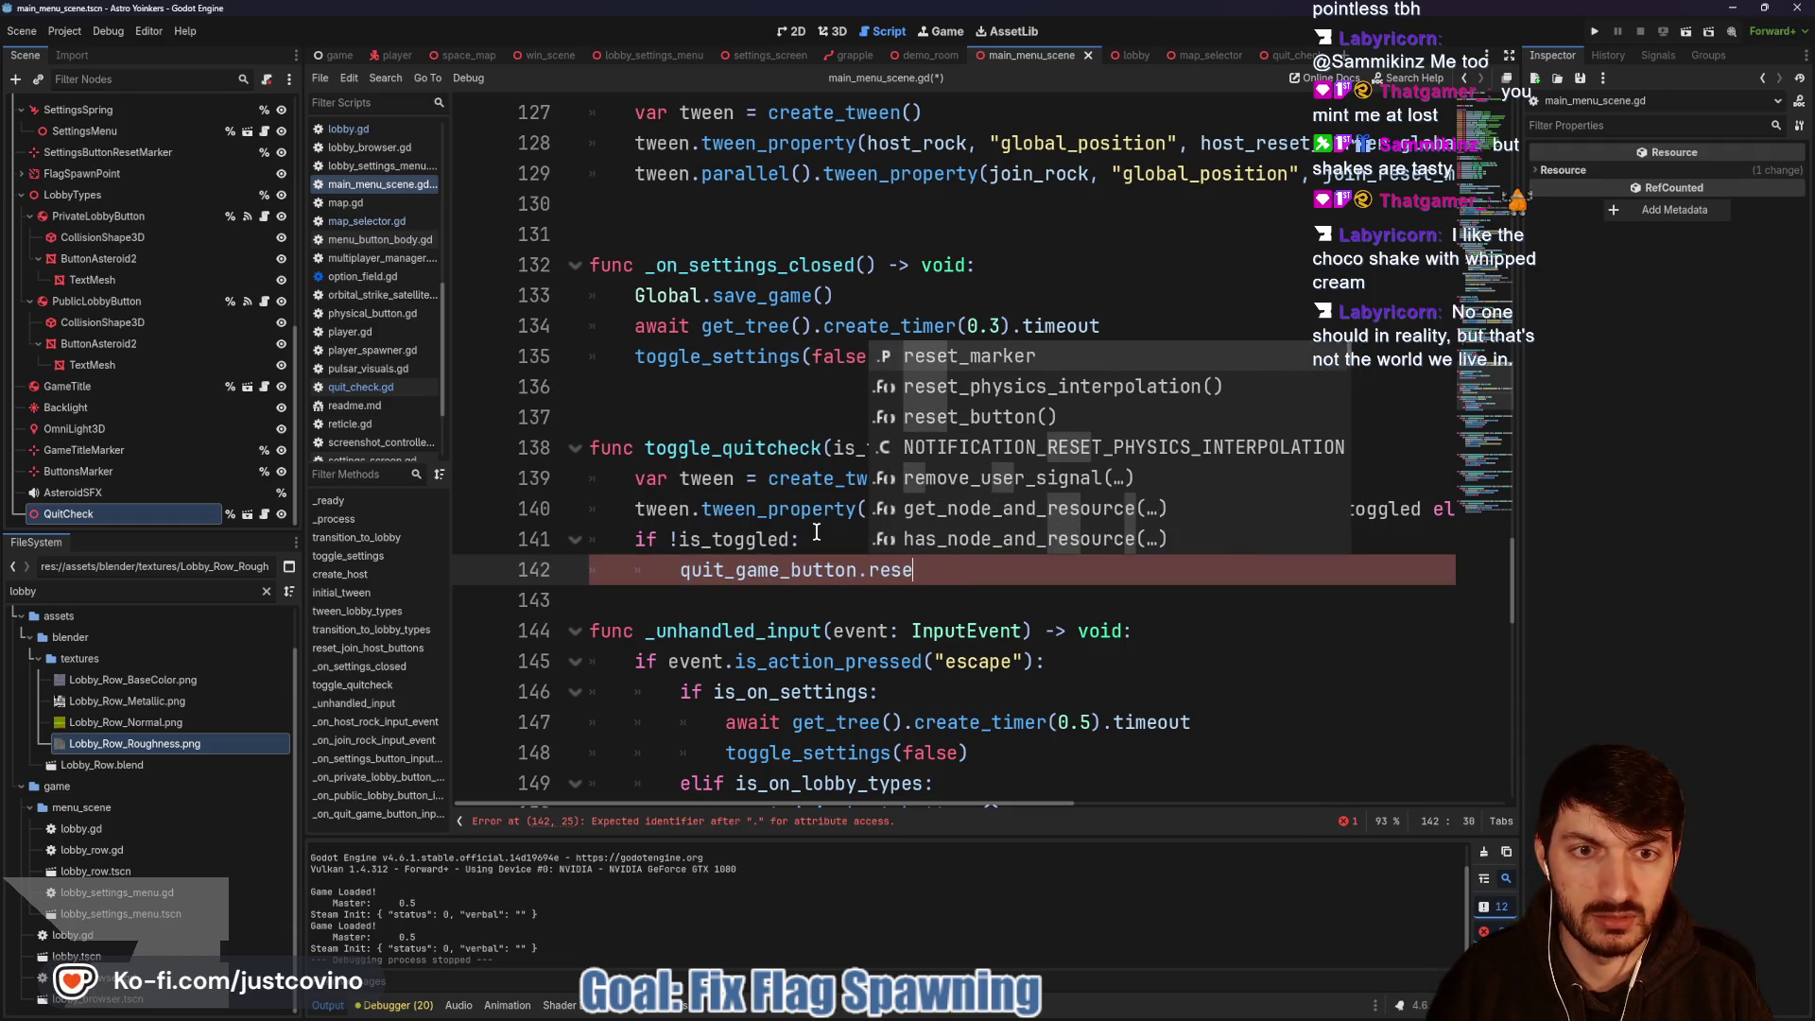
{"action": "key", "text": "Down"}
{"action": "key", "text": "Down"}
{"action": "key", "text": "Return"}
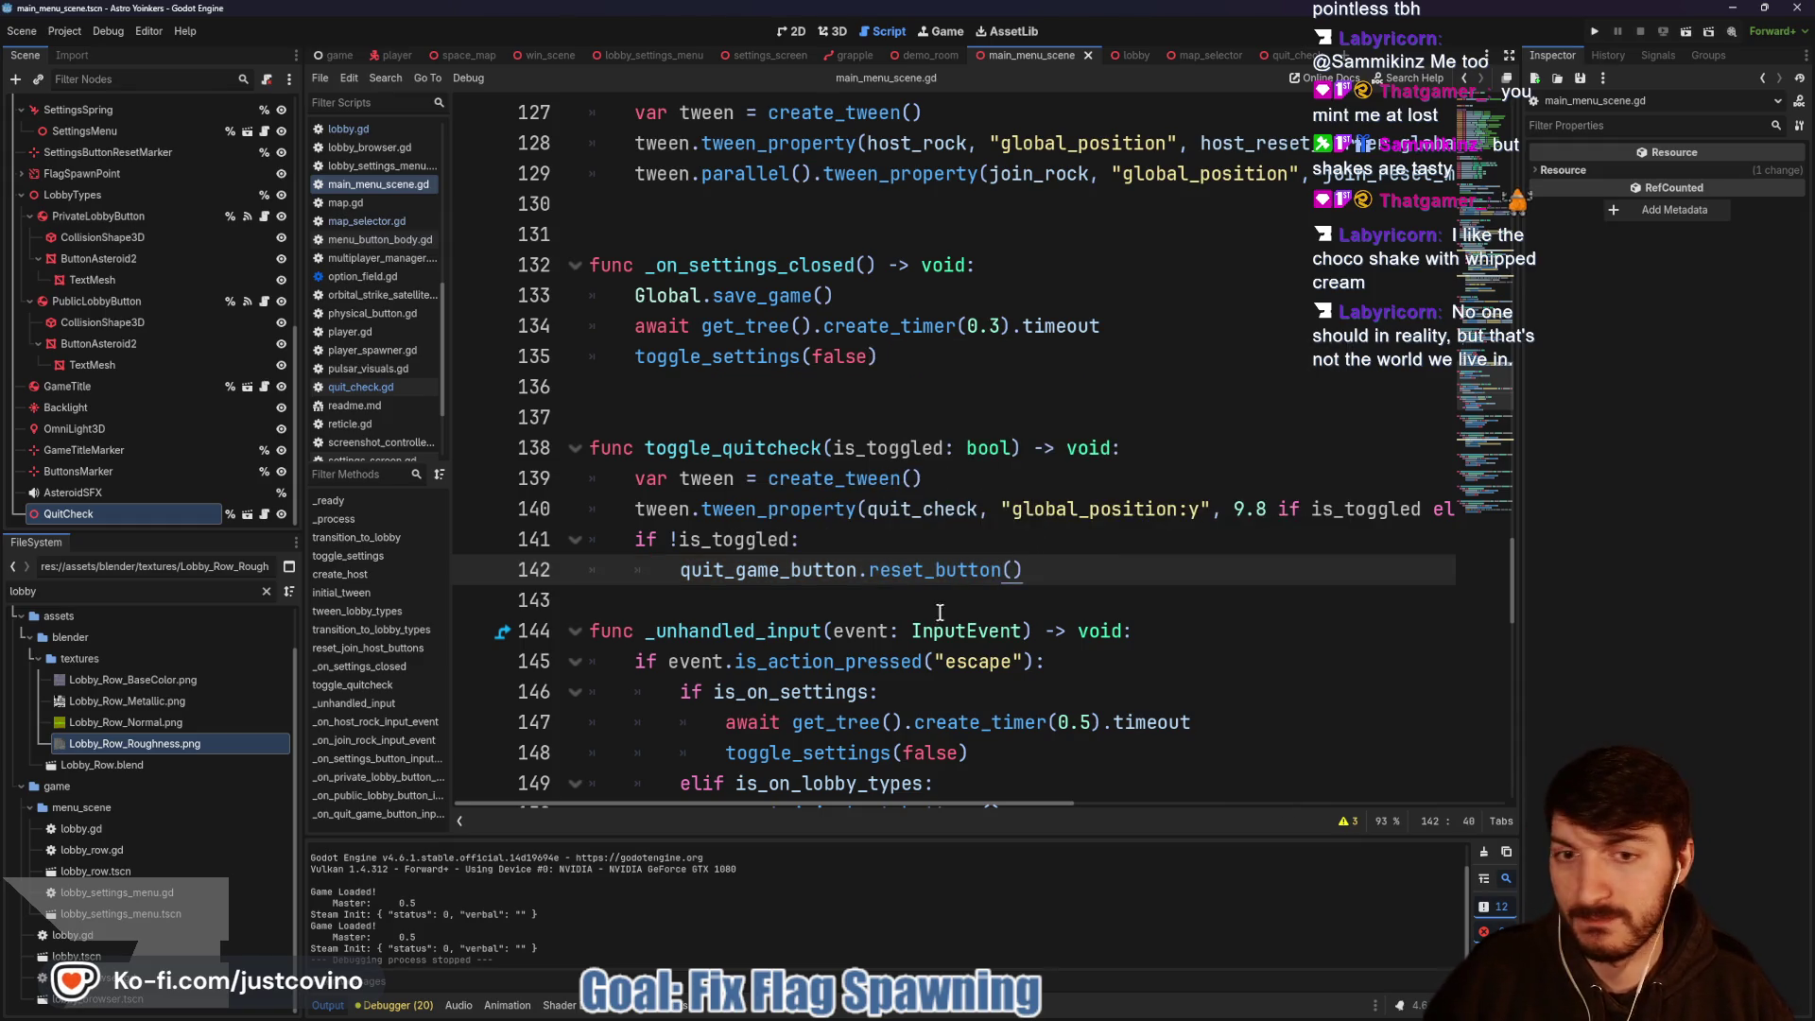
{"action": "left_click", "coordinate": [802, 597]}
{"action": "key", "text": "Return"}
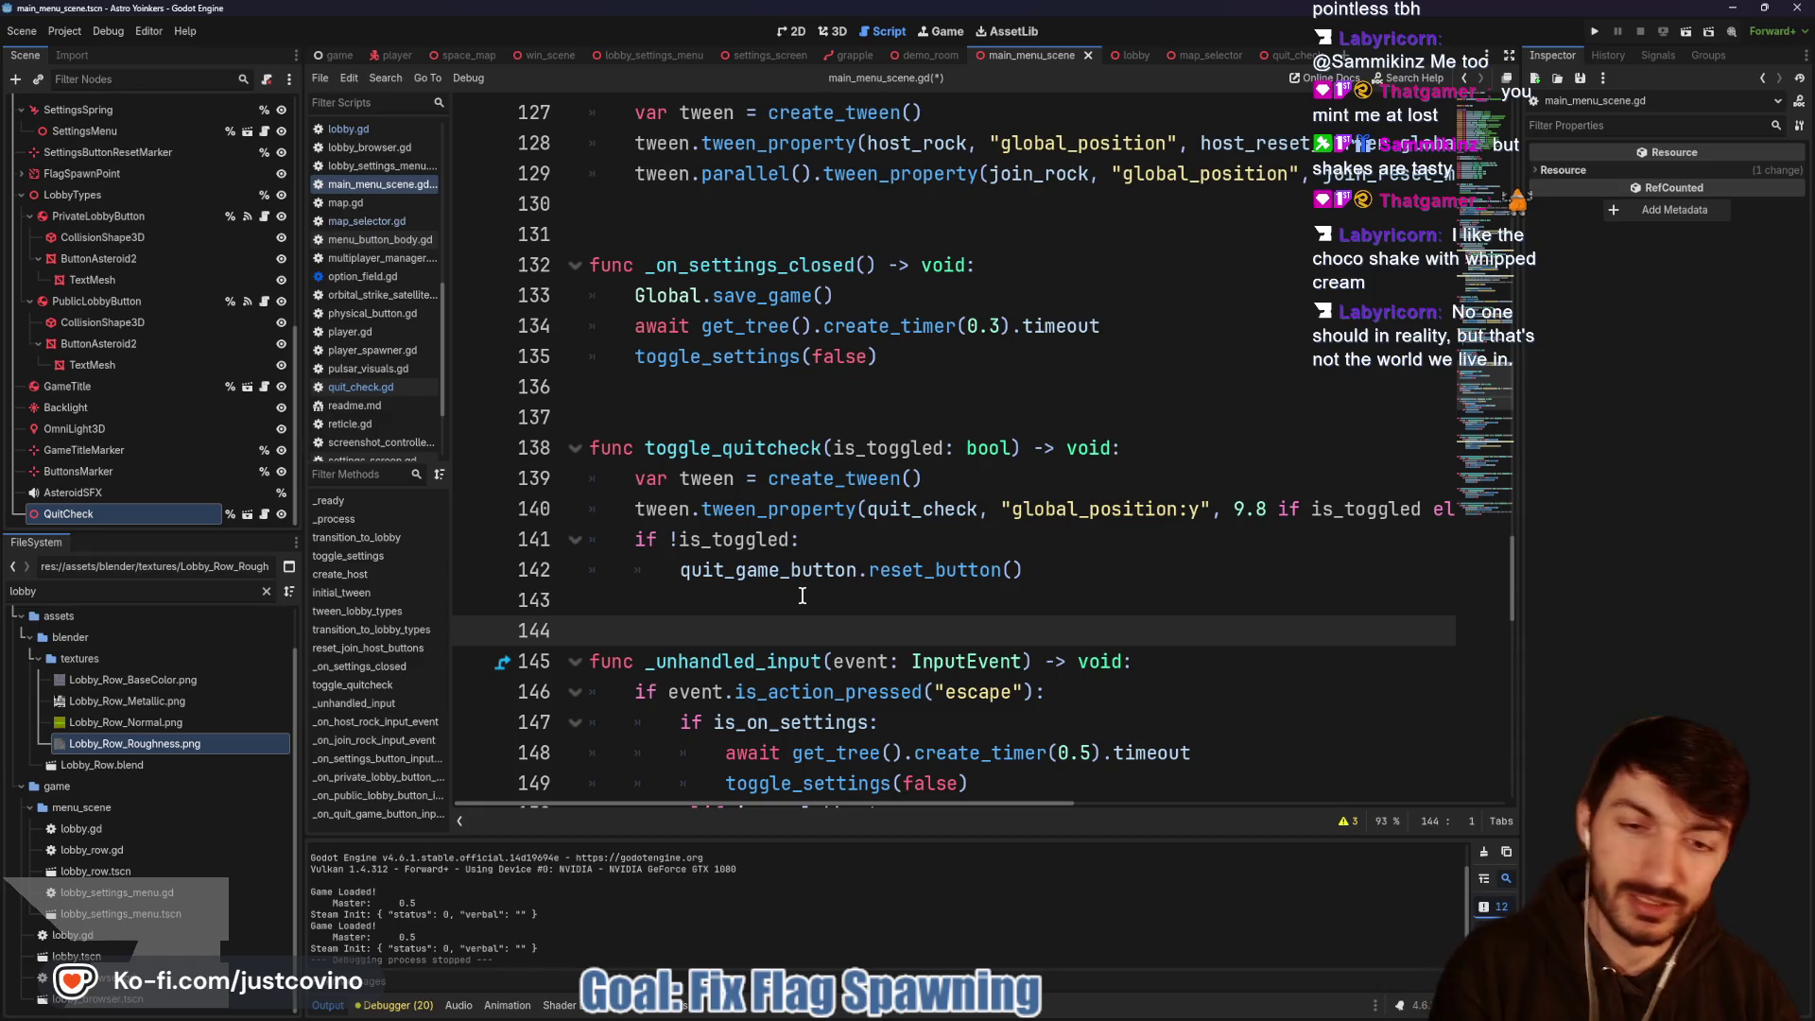
{"action": "mouse_move", "coordinate": [652, 398]}
{"action": "left_mouse_down"}
{"action": "mouse_move", "coordinate": [631, 490]}
{"action": "mouse_move", "coordinate": [1215, 407]}
{"action": "mouse_move", "coordinate": [573, 436]}
{"action": "left_mouse_up"}
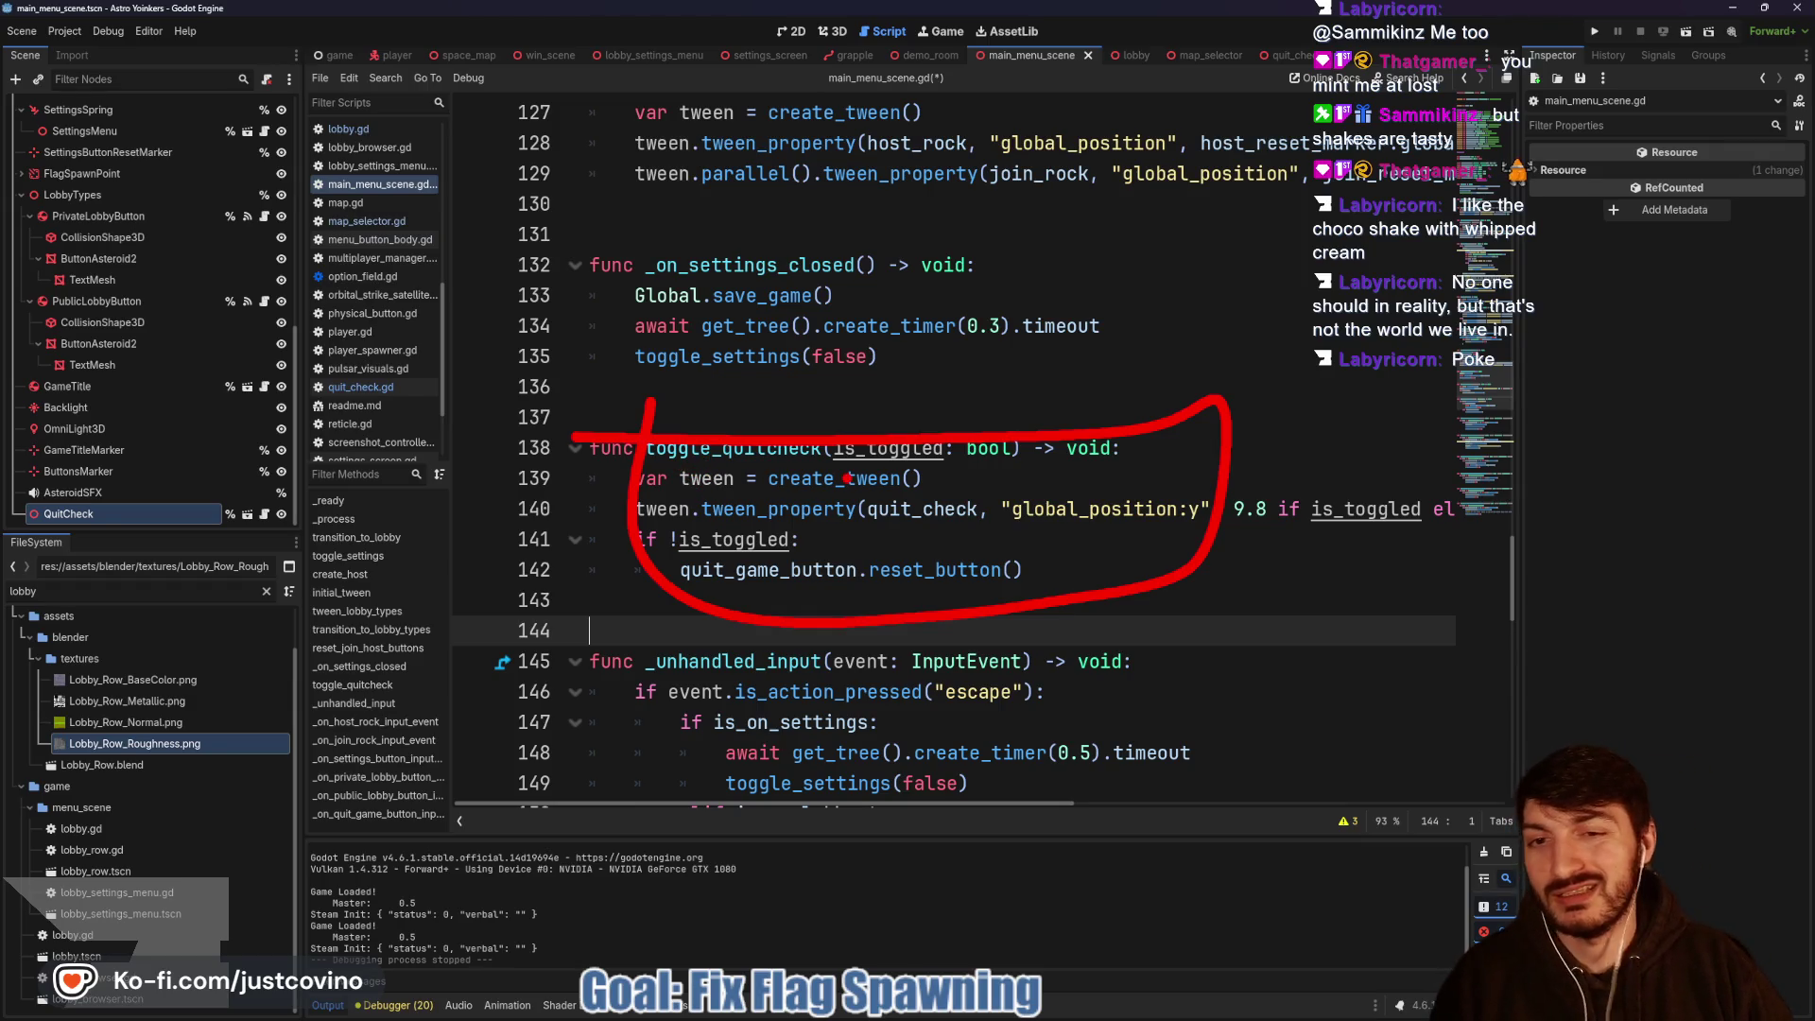
{"action": "mouse_move", "coordinate": [749, 480]}
{"action": "left_mouse_down"}
{"action": "mouse_move", "coordinate": [783, 548]}
{"action": "mouse_move", "coordinate": [1105, 501]}
{"action": "mouse_move", "coordinate": [727, 450]}
{"action": "mouse_move", "coordinate": [936, 597]}
{"action": "left_mouse_up"}
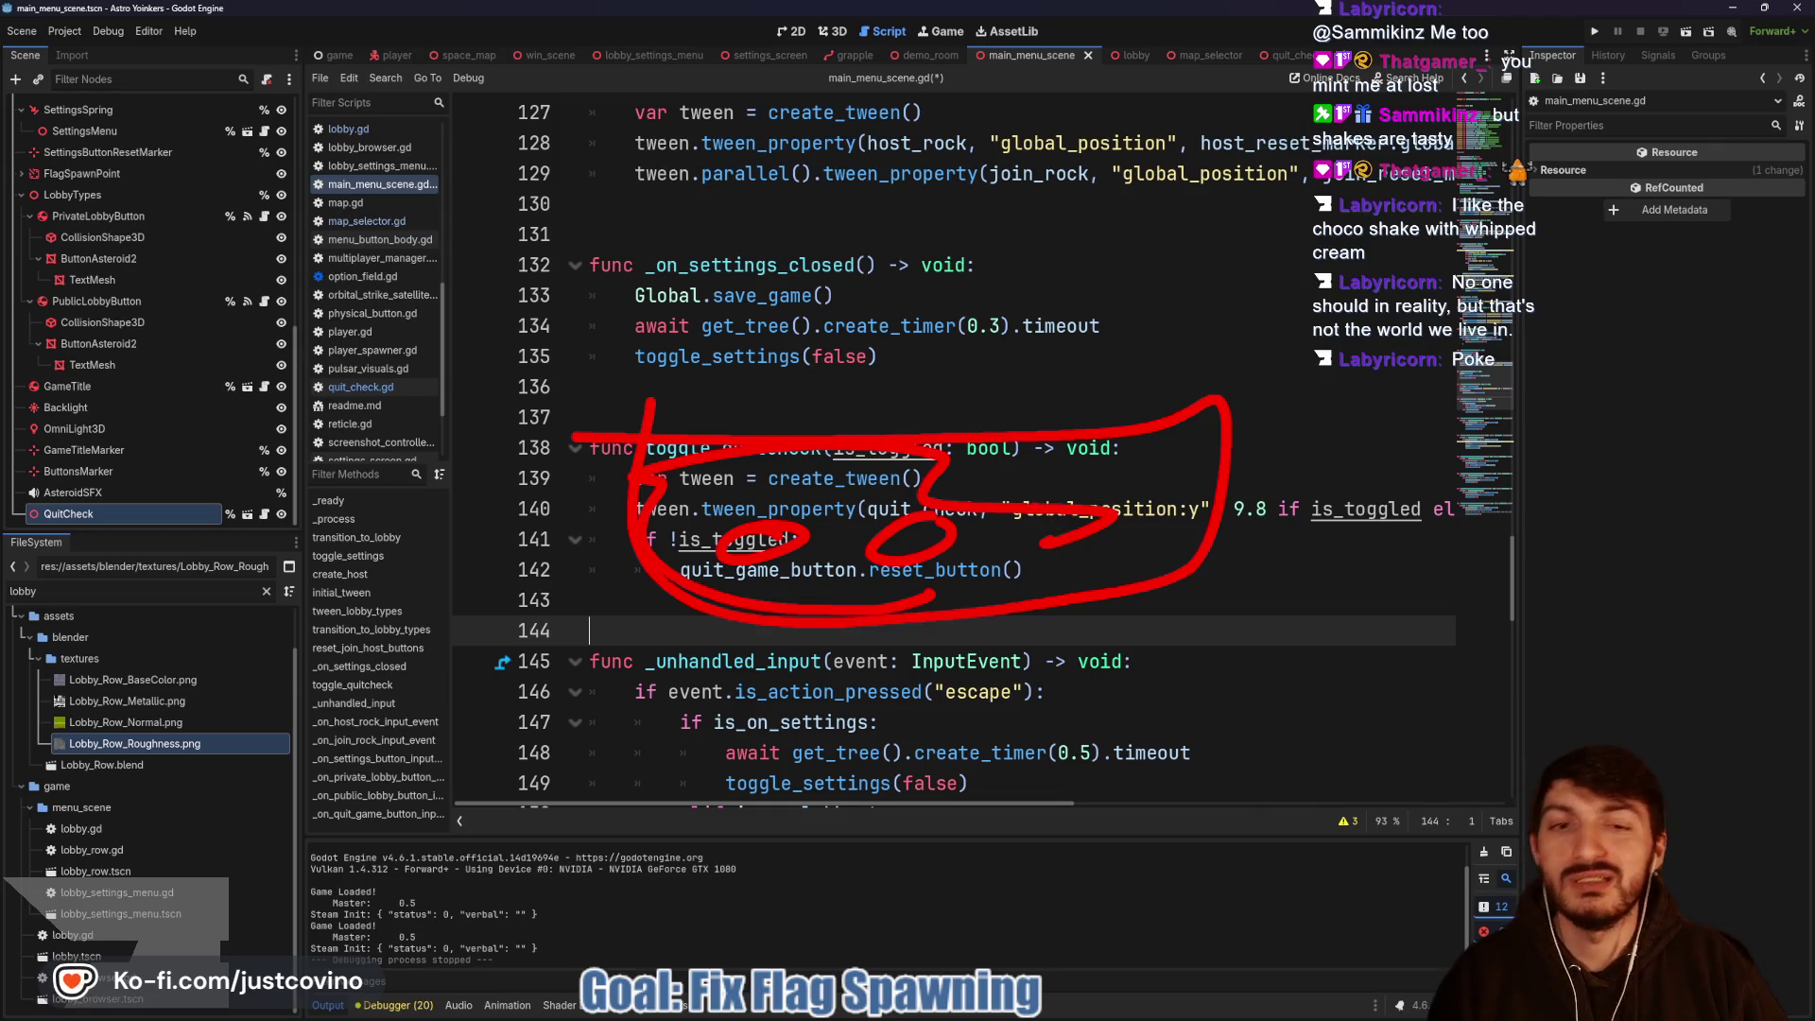
{"action": "mouse_move", "coordinate": [662, 405]}
{"action": "left_mouse_down"}
{"action": "mouse_move", "coordinate": [888, 184]}
{"action": "mouse_move", "coordinate": [1248, 397]}
{"action": "left_mouse_up"}
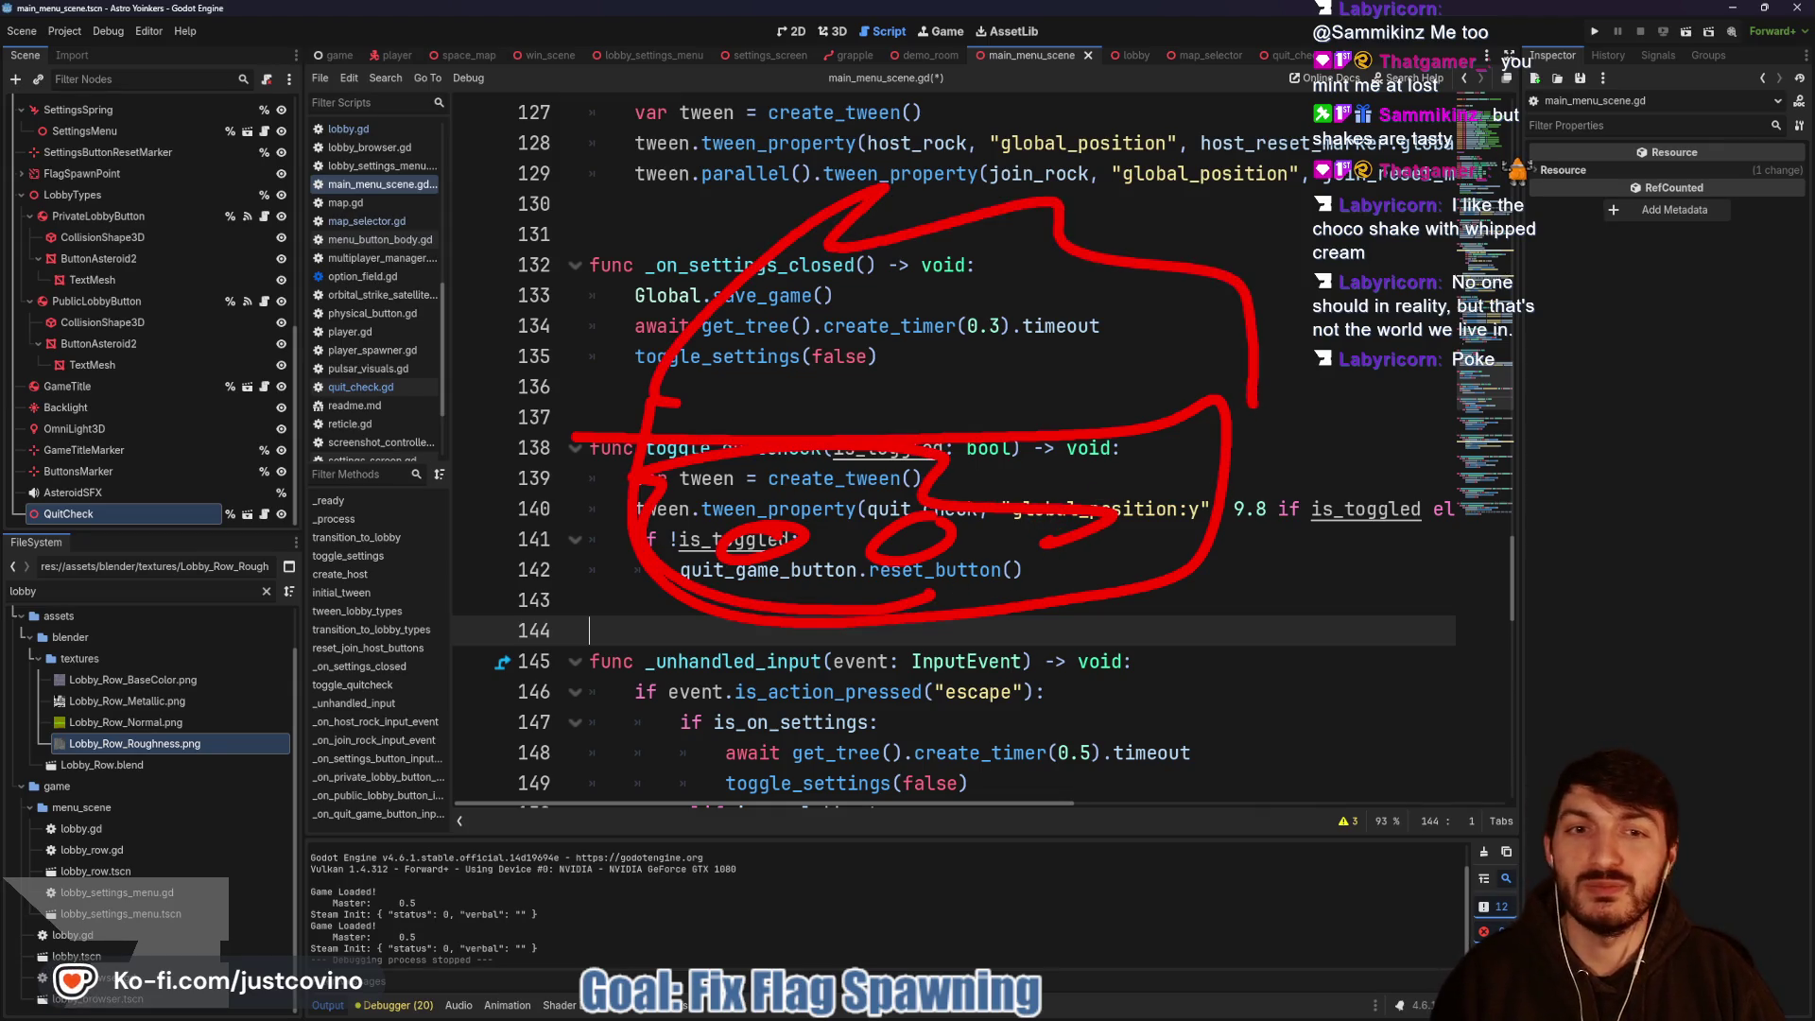
{"action": "key", "text": "Escape"}
{"action": "left_click", "coordinate": [717, 598]}
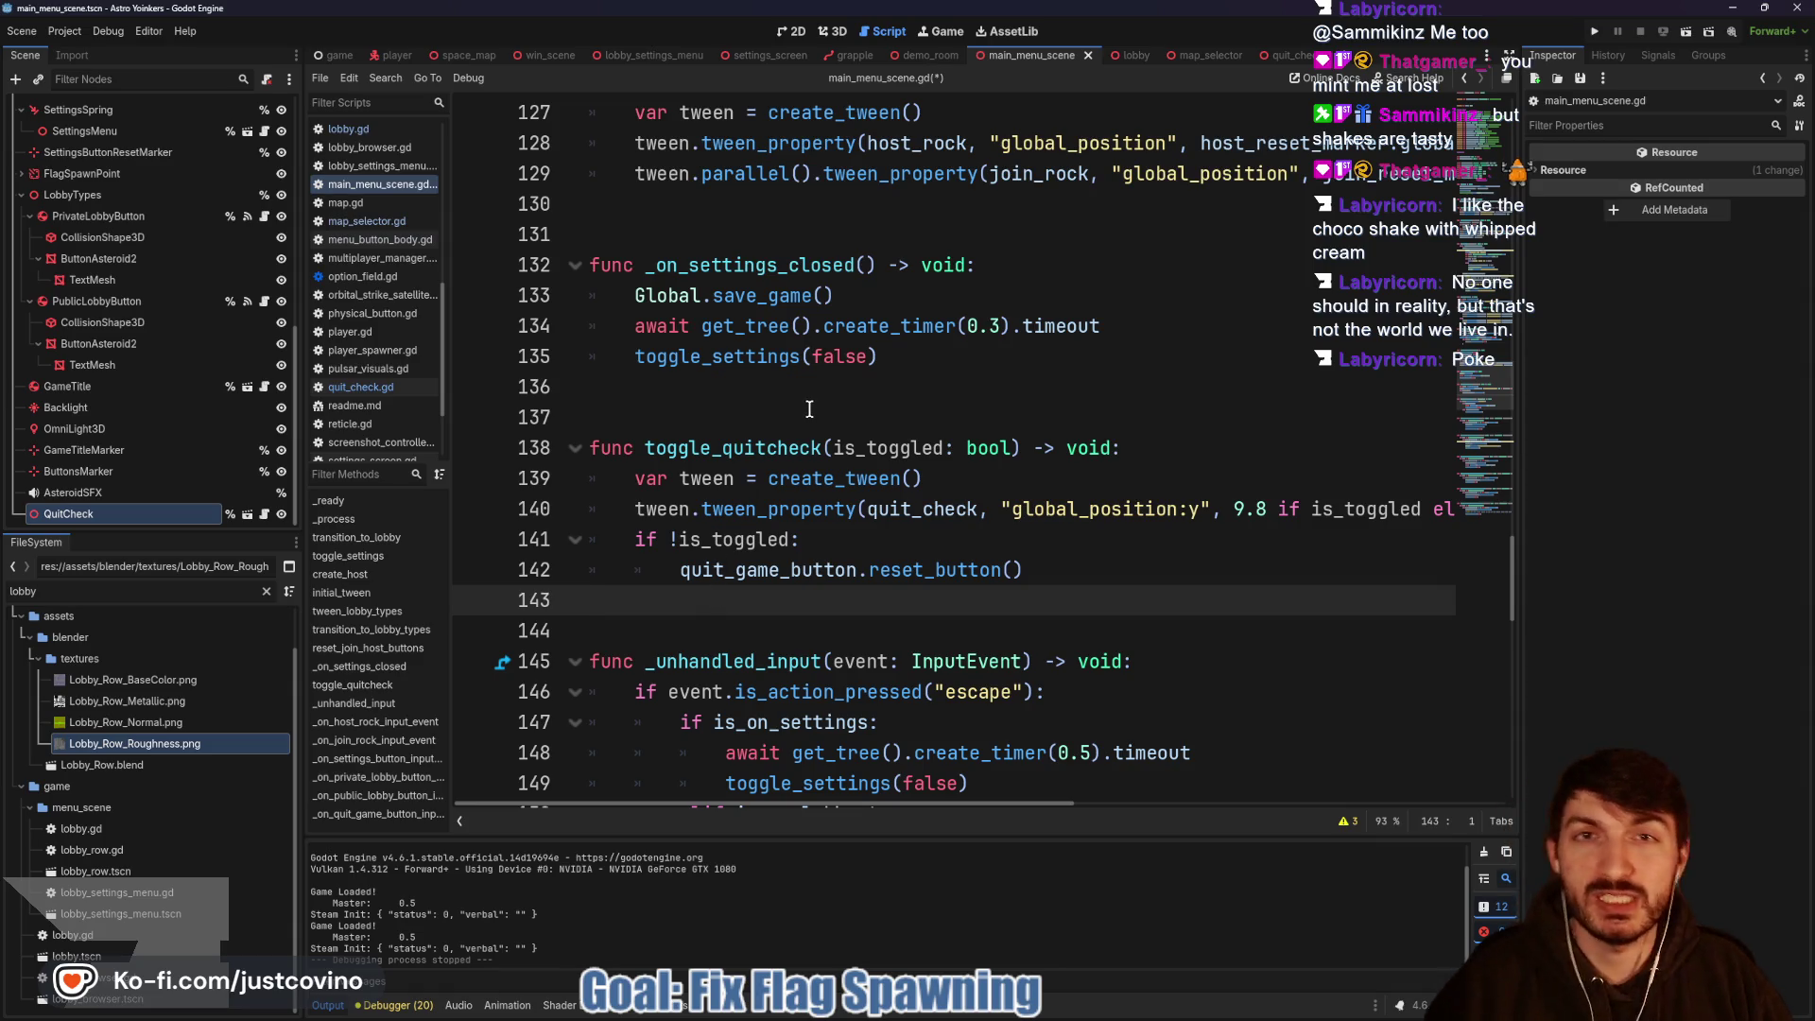
{"action": "mouse_move", "coordinate": [695, 506]}
{"action": "left_mouse_down"}
{"action": "mouse_move", "coordinate": [707, 548]}
{"action": "mouse_move", "coordinate": [1151, 433]}
{"action": "mouse_move", "coordinate": [686, 431]}
{"action": "mouse_move", "coordinate": [1153, 371]}
{"action": "left_mouse_up"}
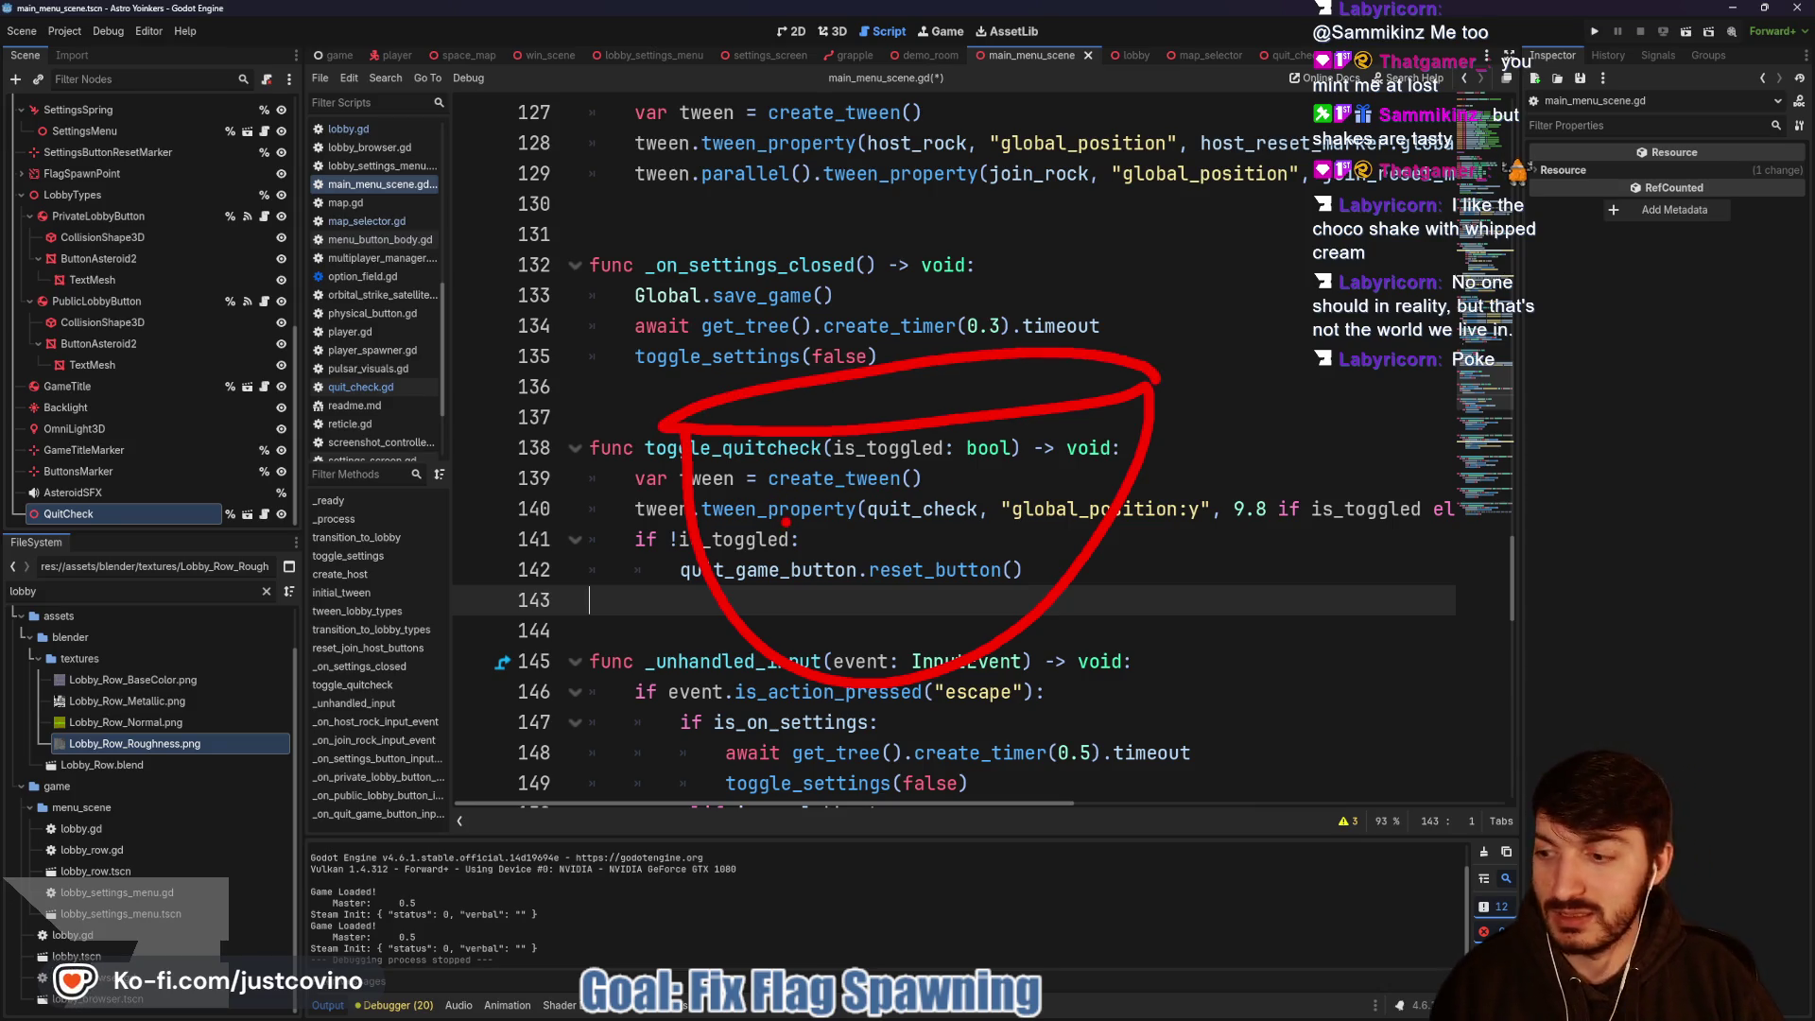
{"action": "mouse_move", "coordinate": [628, 270]}
{"action": "left_mouse_down"}
{"action": "mouse_move", "coordinate": [563, 373]}
{"action": "mouse_move", "coordinate": [586, 401]}
{"action": "mouse_move", "coordinate": [737, 321]}
{"action": "left_mouse_up"}
{"action": "left_click_drag", "start_coordinate": [815, 267], "coordinate": [805, 276]}
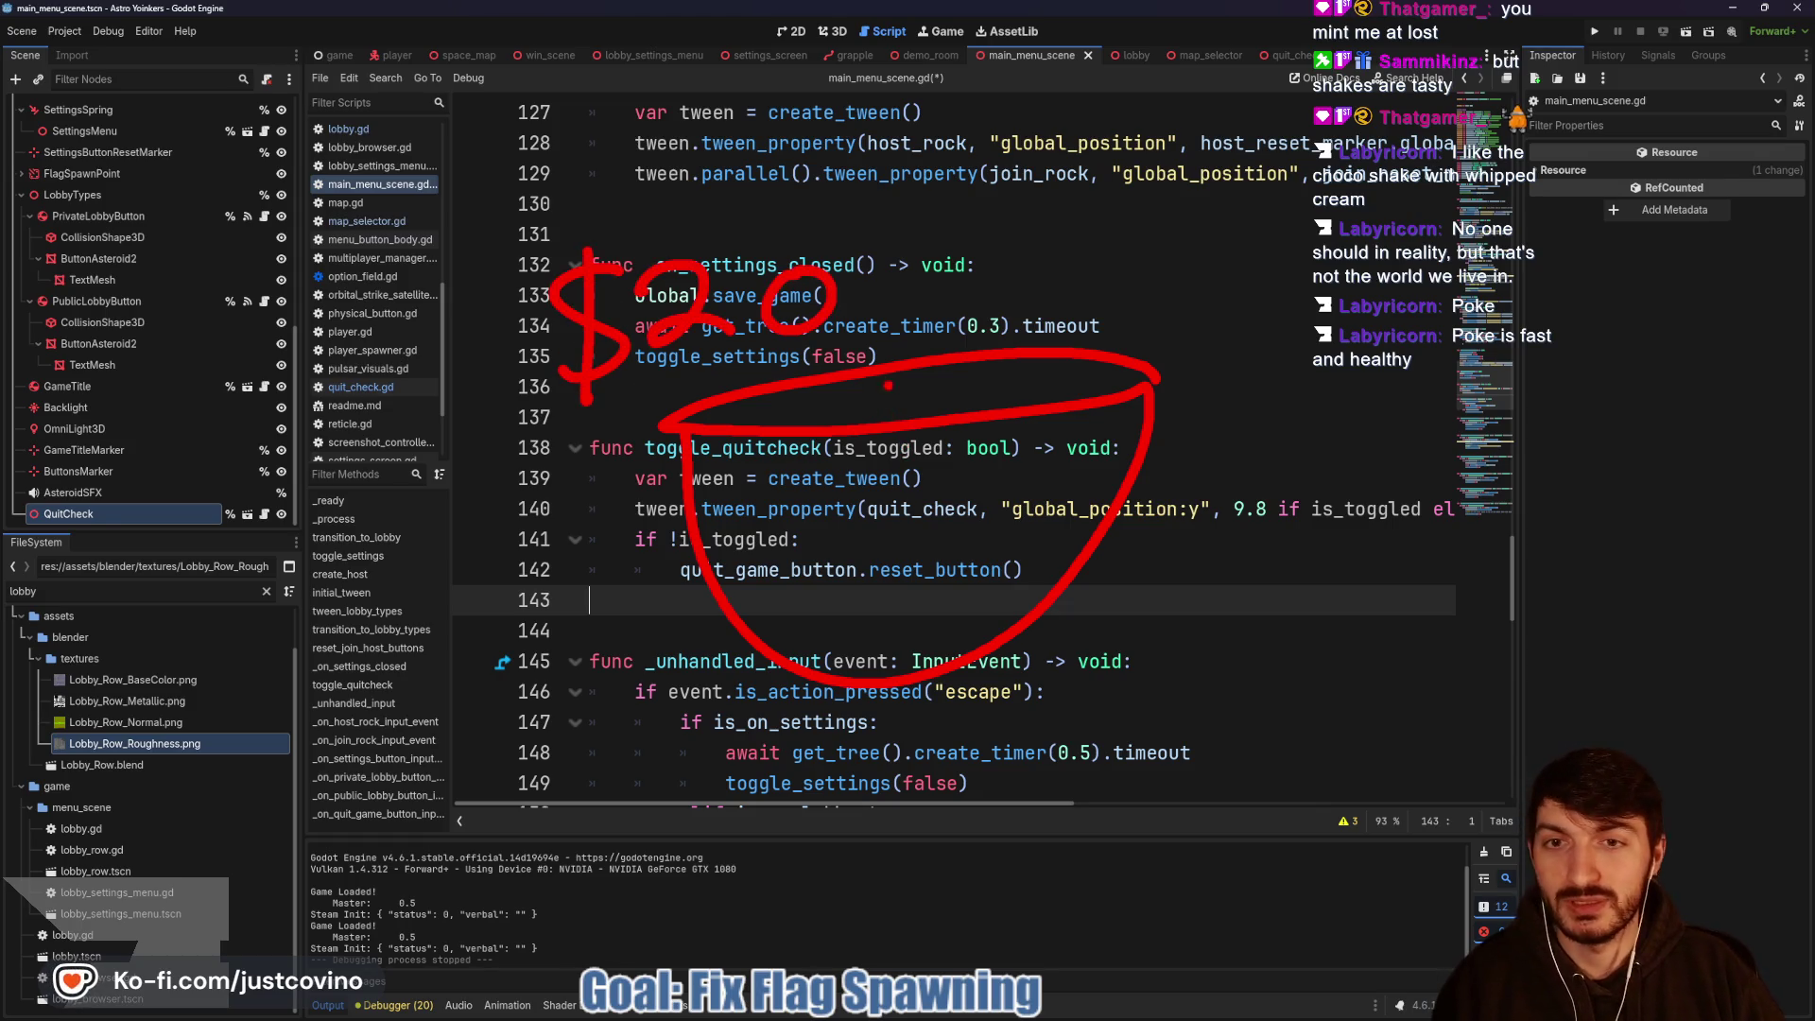
{"action": "mouse_move", "coordinate": [382, 463]}
{"action": "left_mouse_down"}
{"action": "mouse_move", "coordinate": [377, 610]}
{"action": "mouse_move", "coordinate": [279, 557]}
{"action": "left_mouse_up"}
{"action": "left_click_drag", "start_coordinate": [307, 437], "coordinate": [299, 567]}
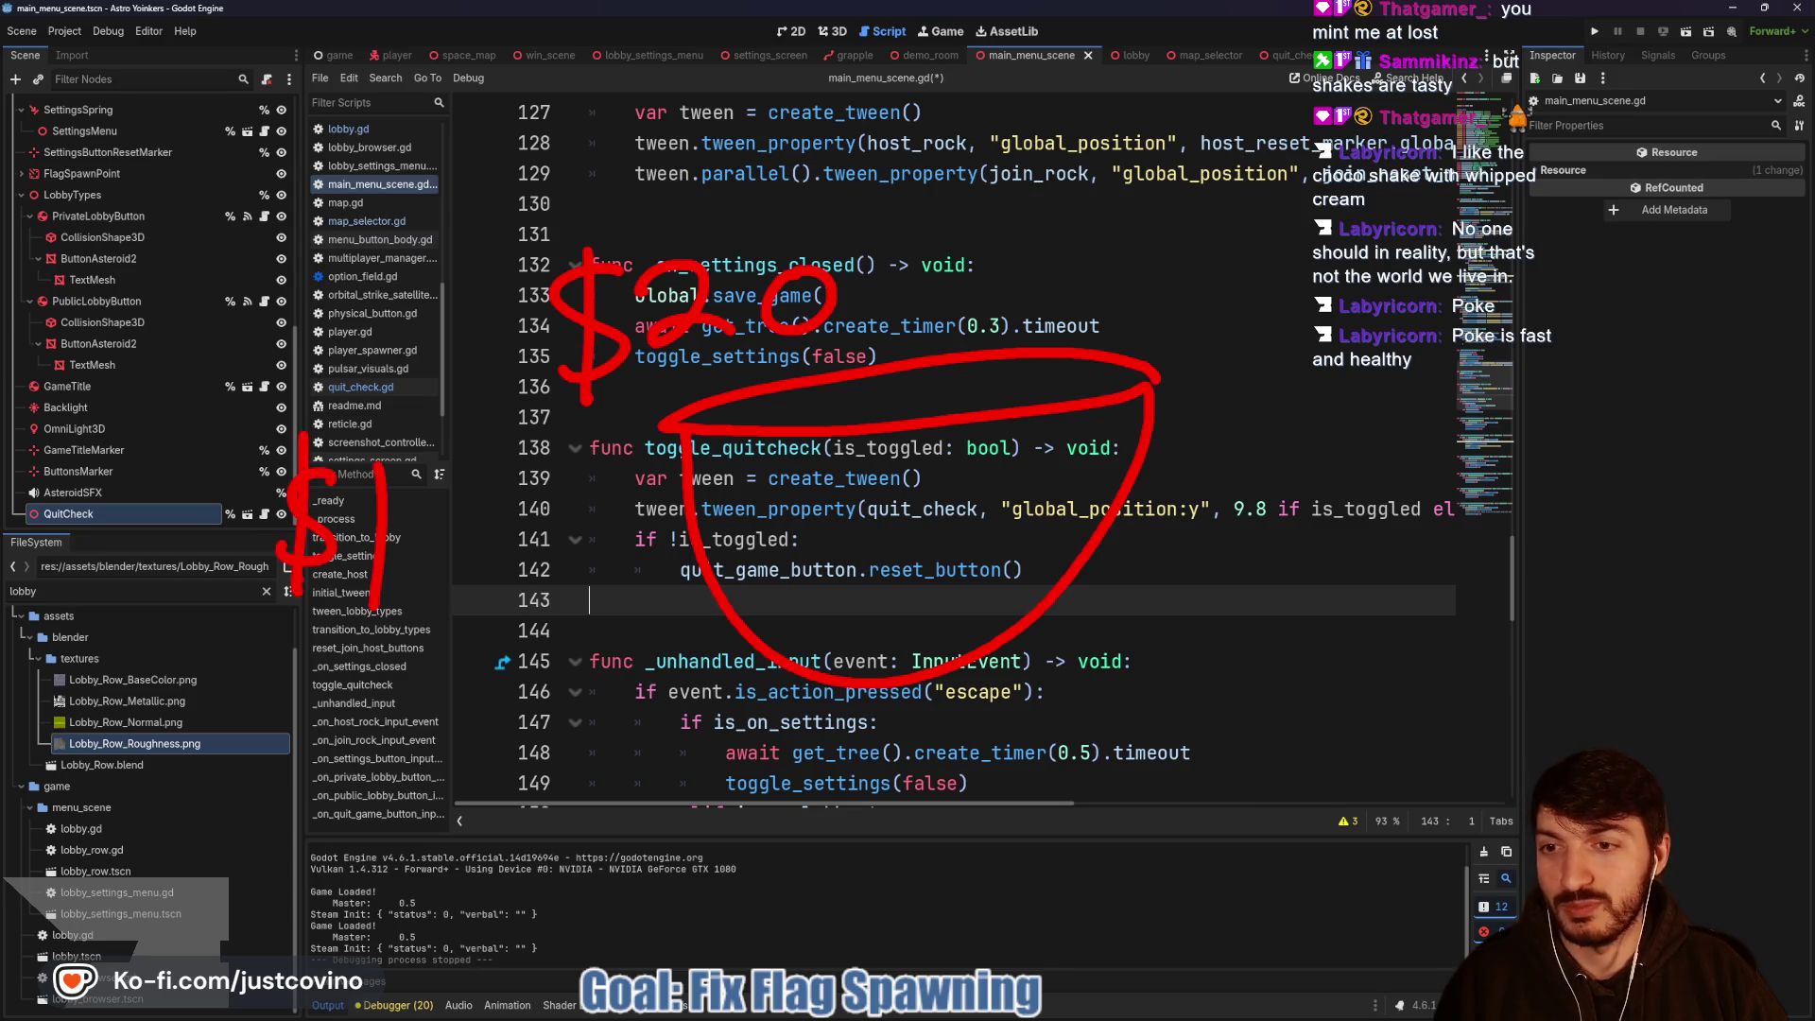
{"action": "mouse_move", "coordinate": [246, 411]}
{"action": "left_mouse_down"}
{"action": "mouse_move", "coordinate": [222, 650]}
{"action": "mouse_move", "coordinate": [227, 425]}
{"action": "left_mouse_up"}
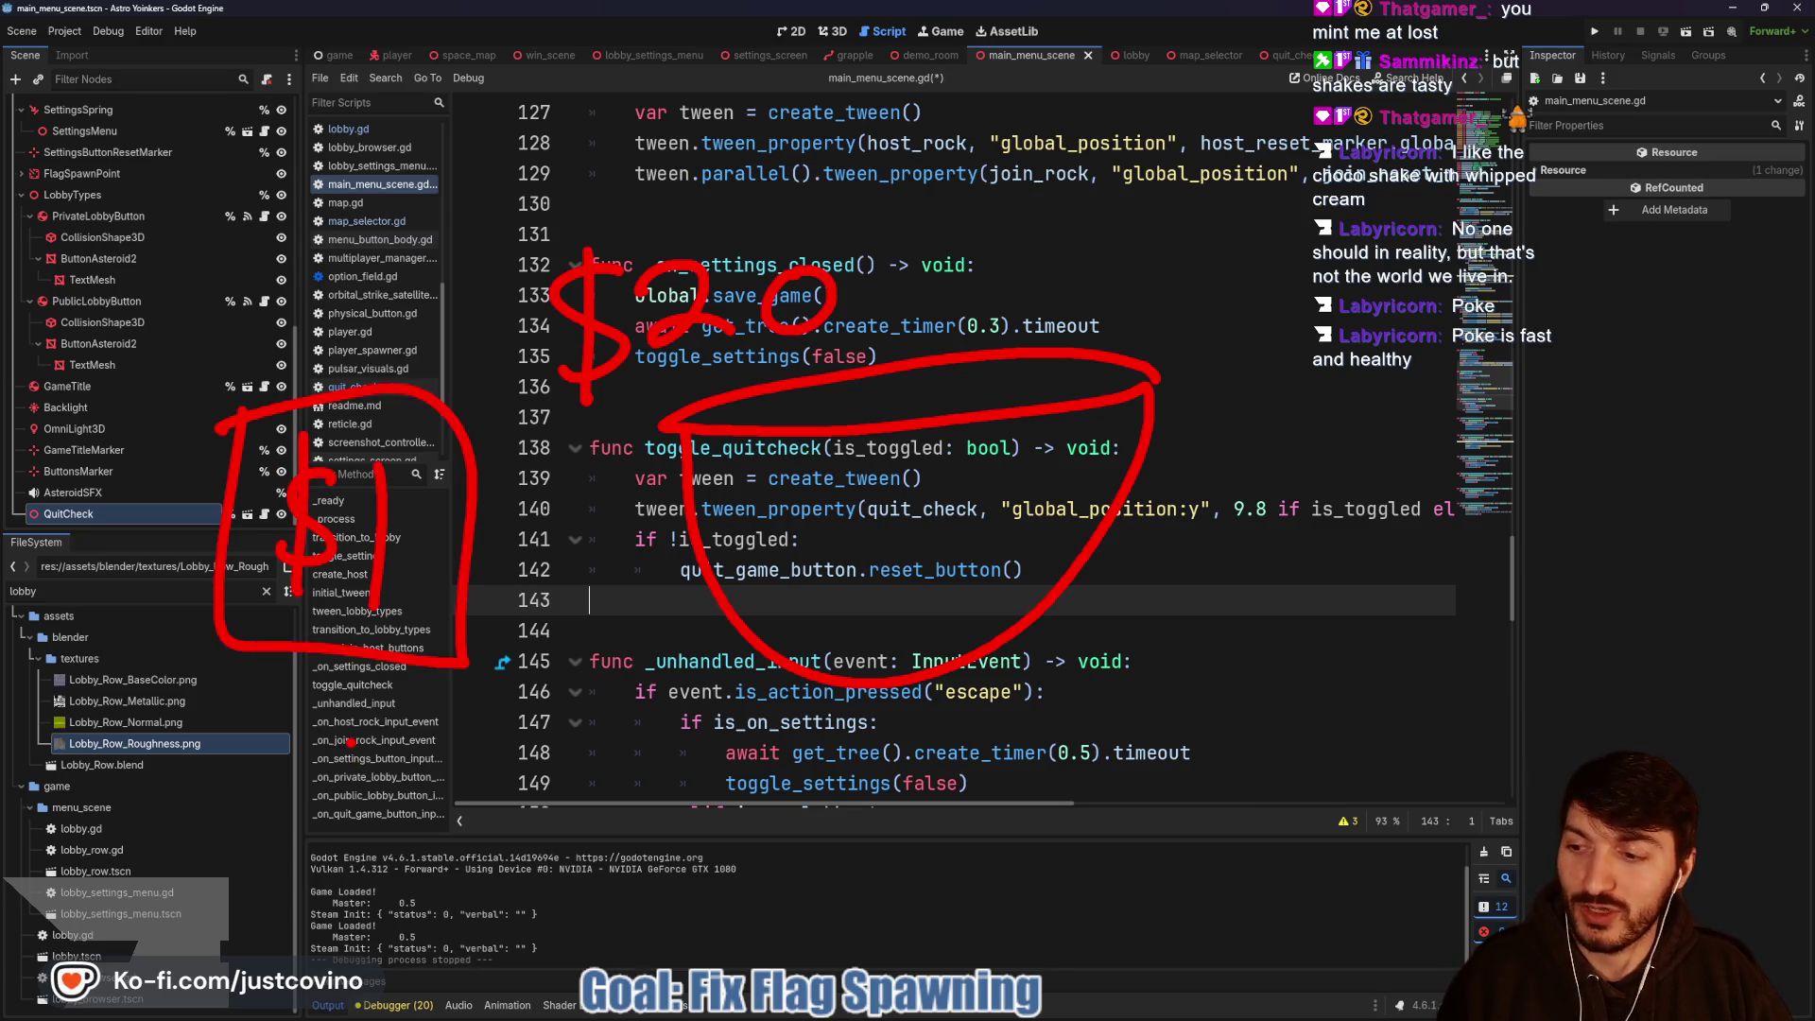
{"action": "mouse_move", "coordinate": [383, 714]}
{"action": "left_mouse_down"}
{"action": "mouse_move", "coordinate": [364, 824]}
{"action": "mouse_move", "coordinate": [477, 813]}
{"action": "left_mouse_up"}
{"action": "mouse_move", "coordinate": [439, 777]}
{"action": "left_mouse_down"}
{"action": "mouse_move", "coordinate": [482, 811]}
{"action": "mouse_move", "coordinate": [461, 865]}
{"action": "left_mouse_up"}
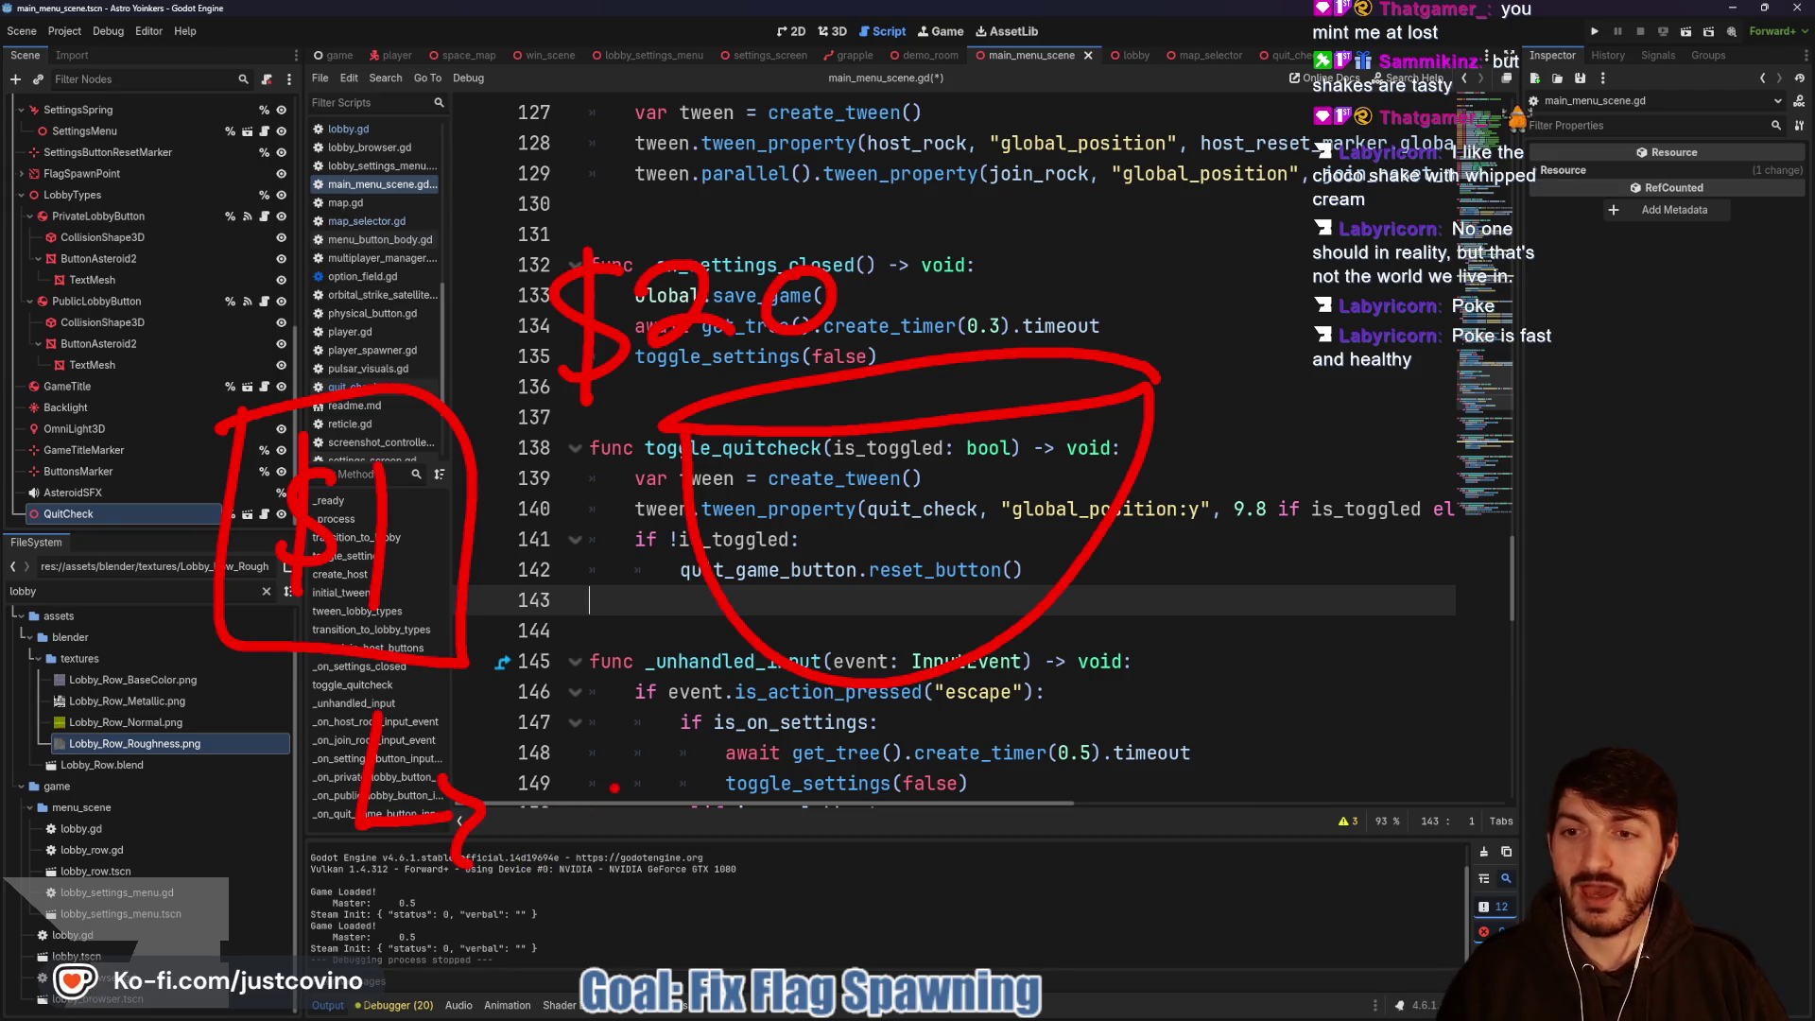
{"action": "left_click_drag", "start_coordinate": [586, 756], "coordinate": [567, 747]}
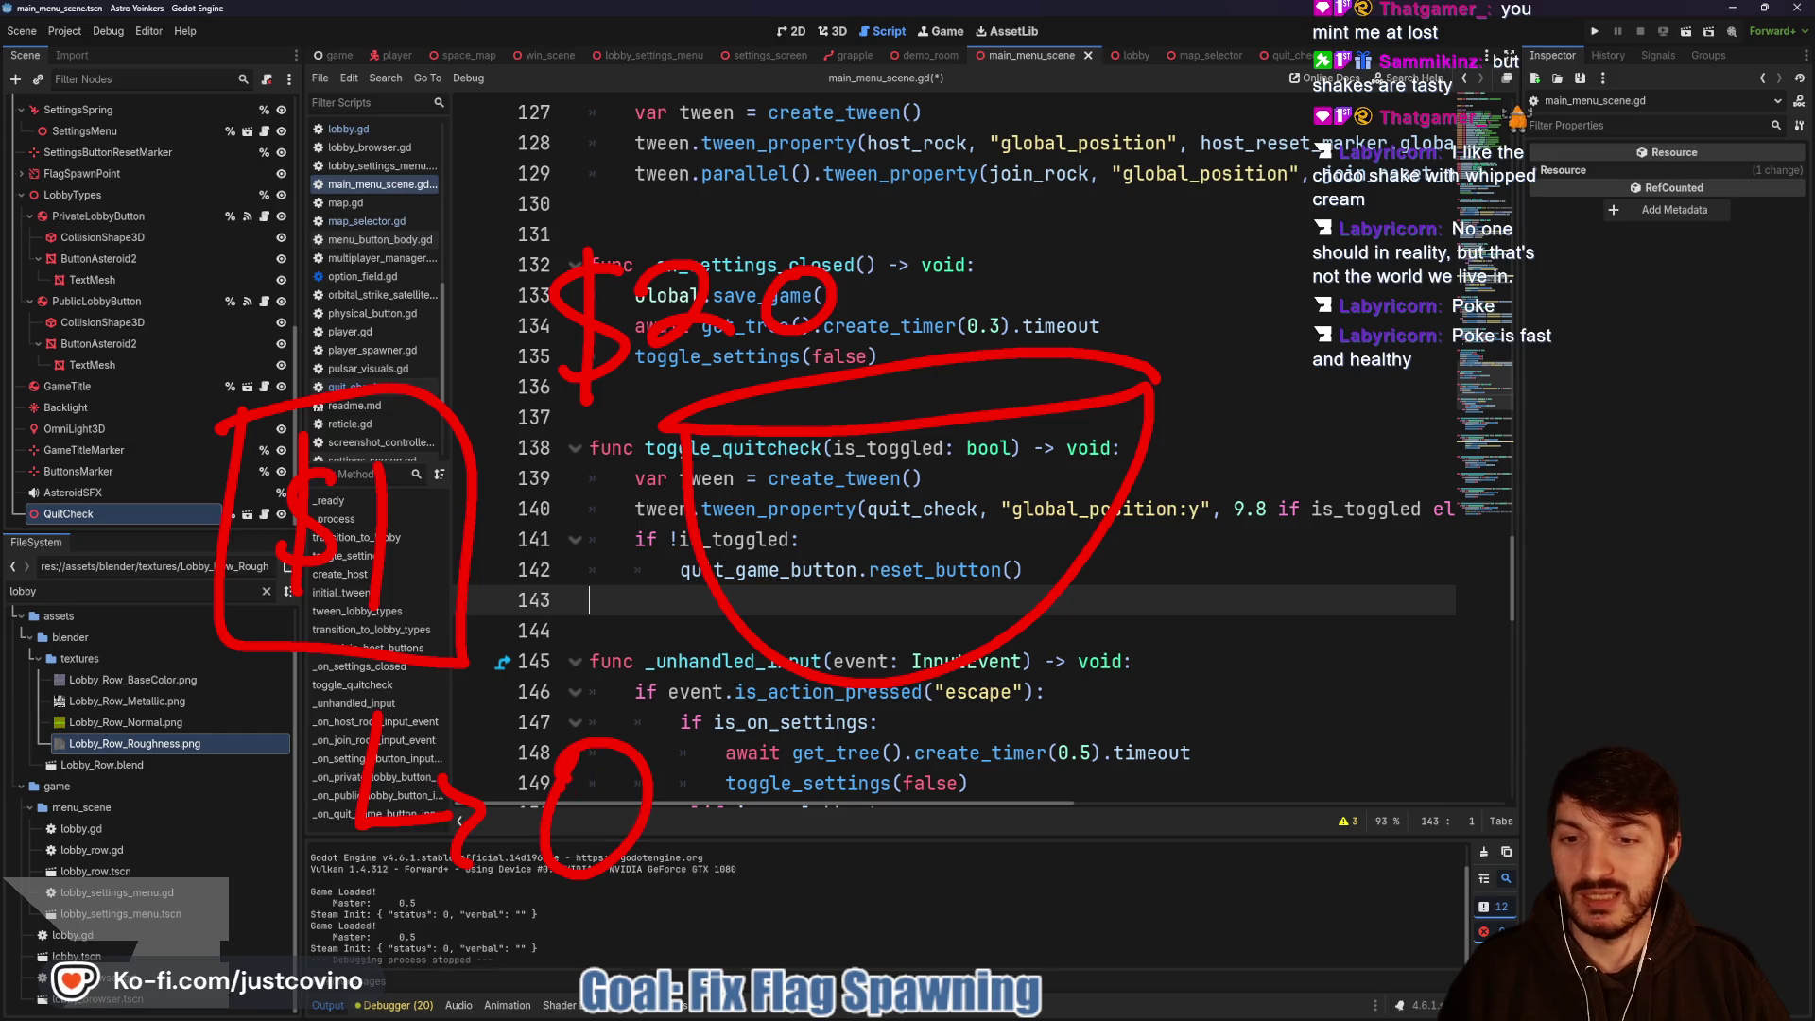
{"action": "key", "text": "Escape"}
{"action": "left_click", "coordinate": [826, 626]}
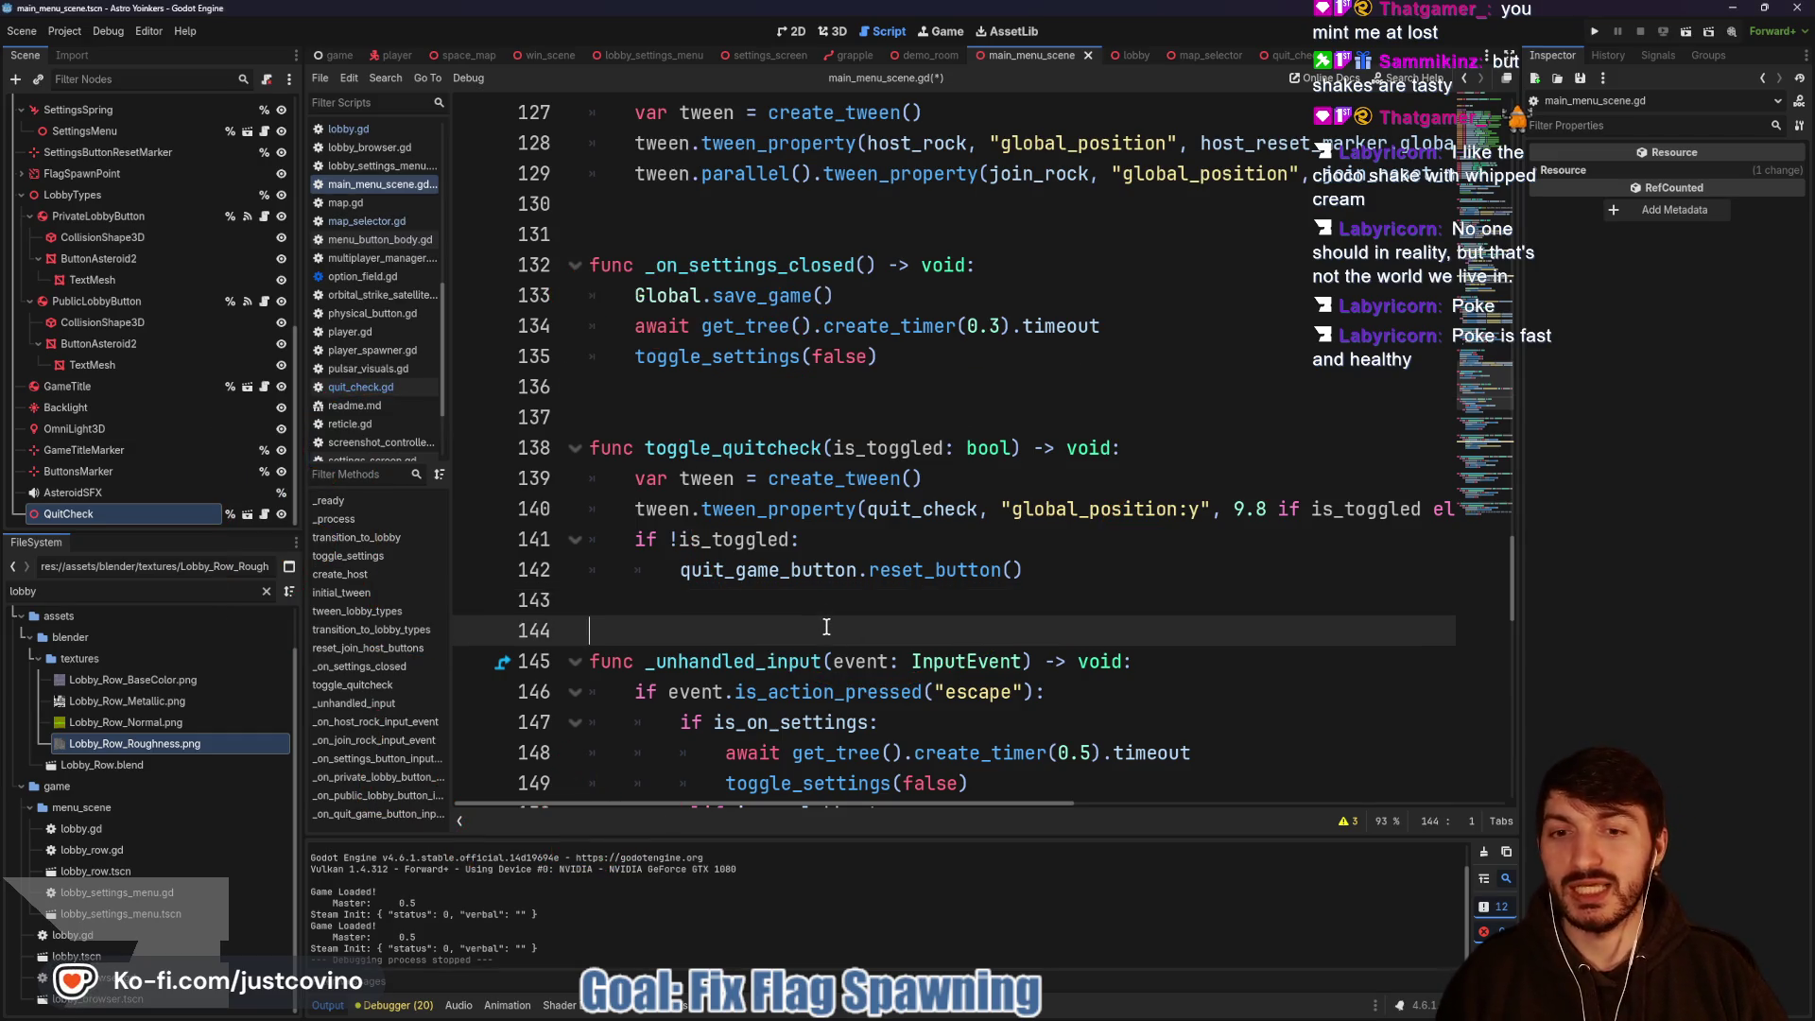
{"action": "key", "text": "ctrl+s"}
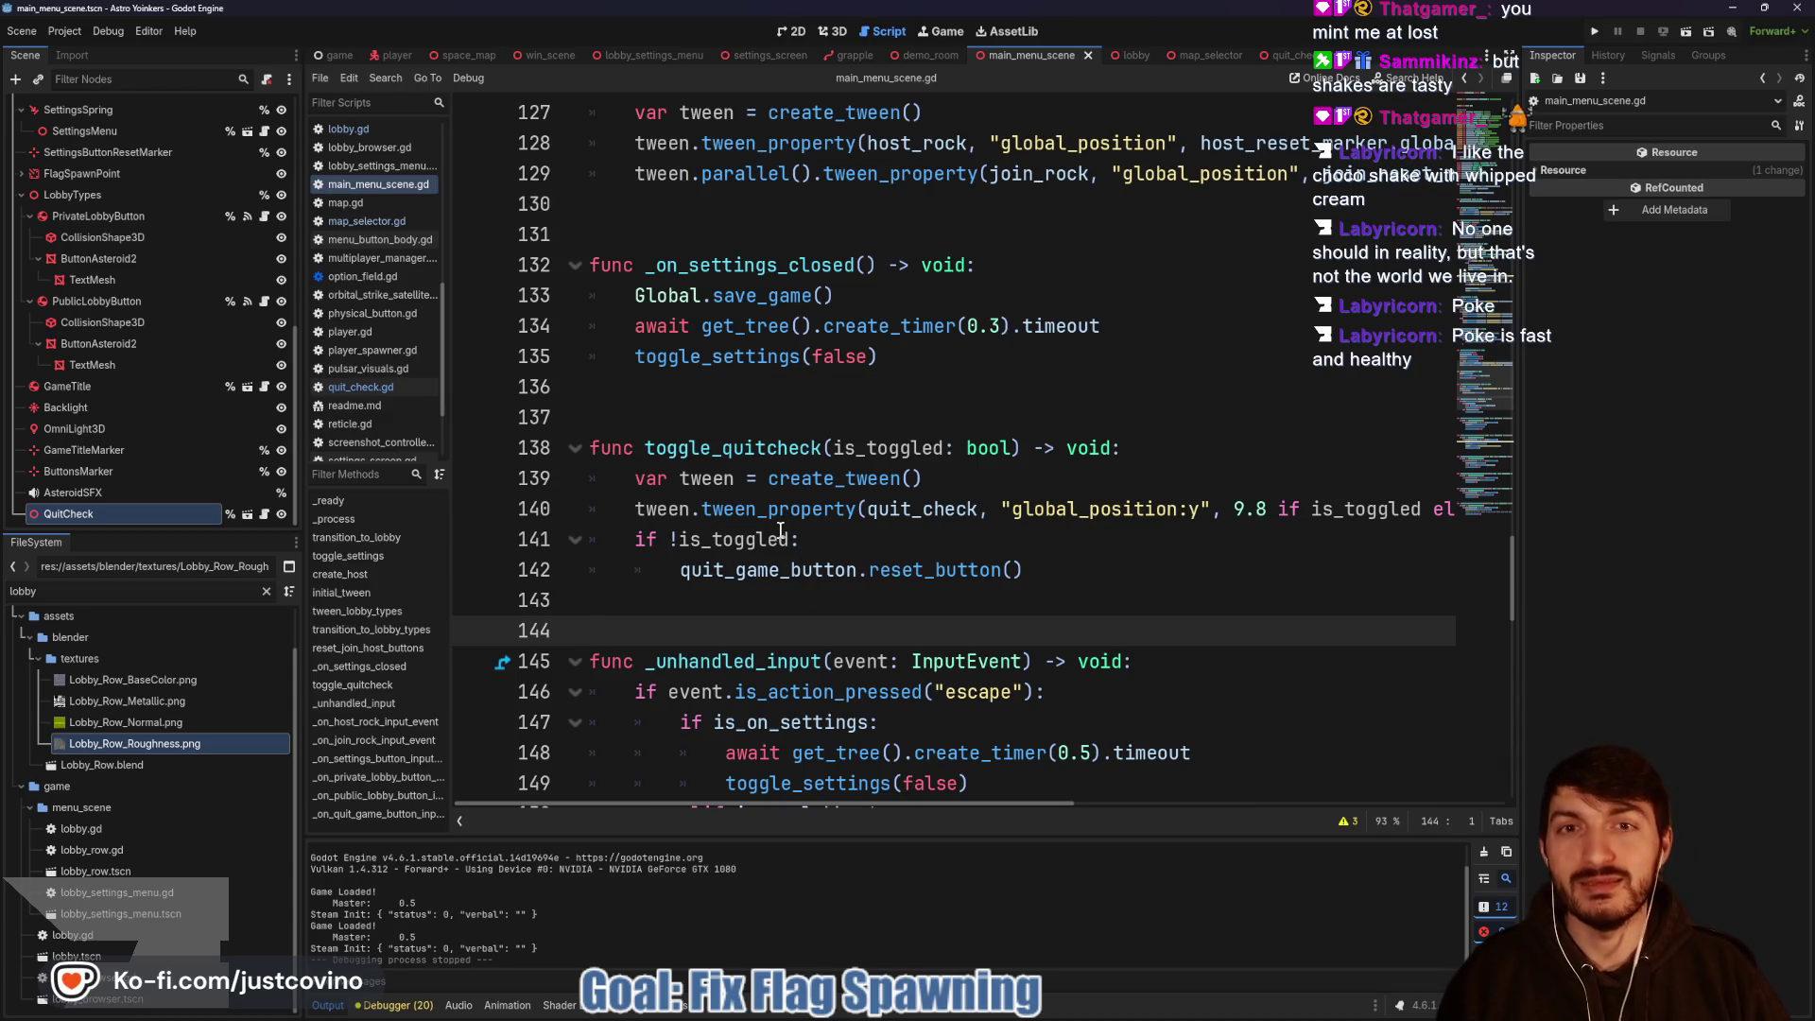
{"action": "scroll", "coordinate": [733, 548], "scroll_direction": "up", "scroll_amount": 2}
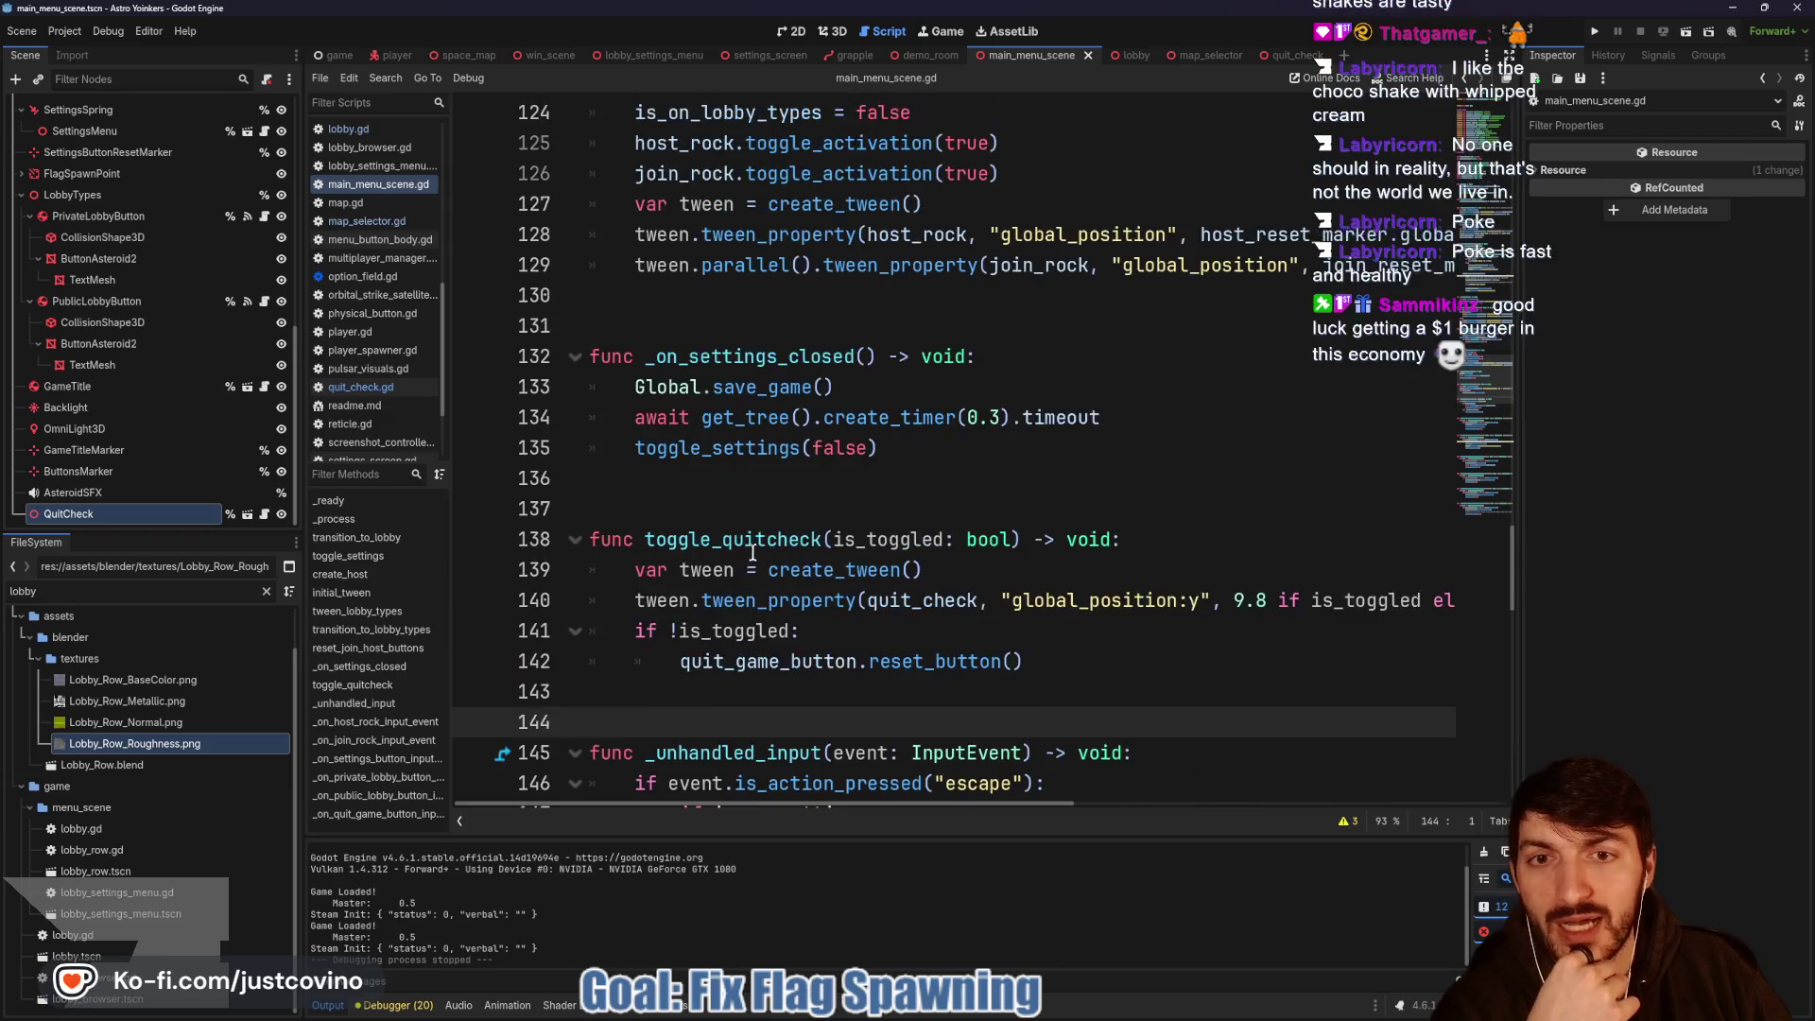
{"action": "mouse_move", "coordinate": [743, 541]}
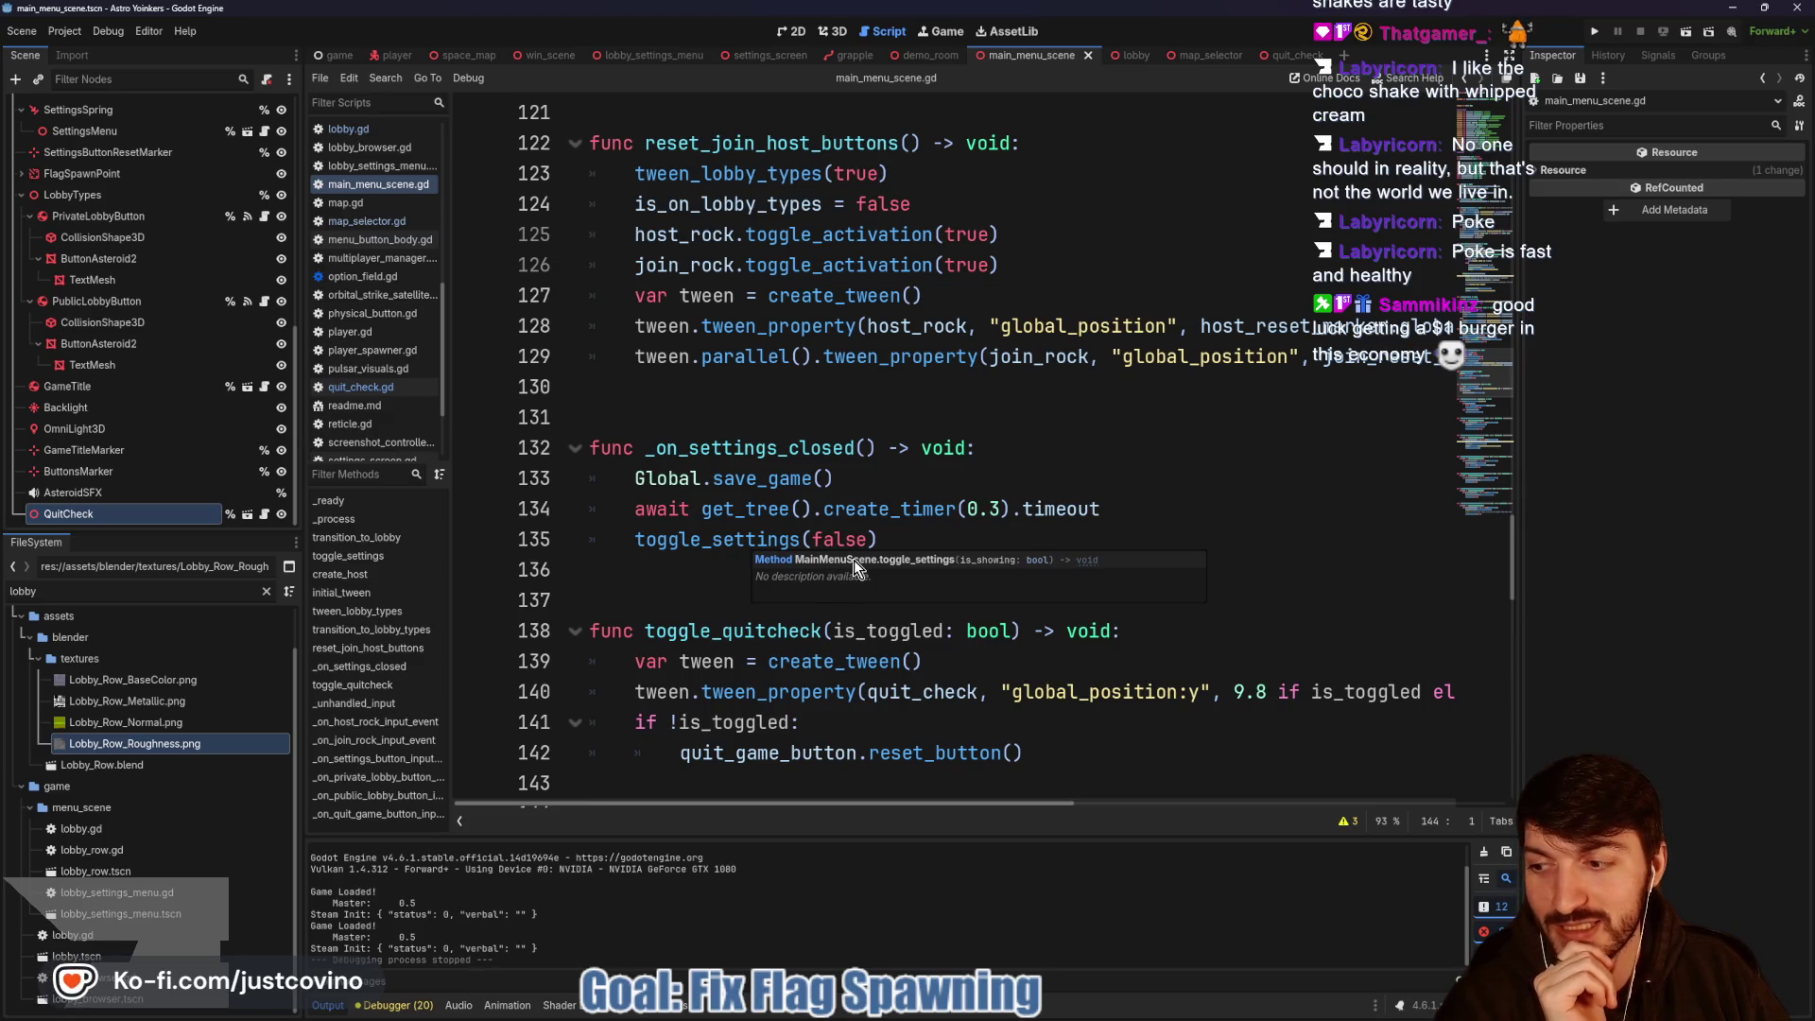
{"action": "scroll", "coordinate": [941, 531], "scroll_direction": "down", "scroll_amount": 4}
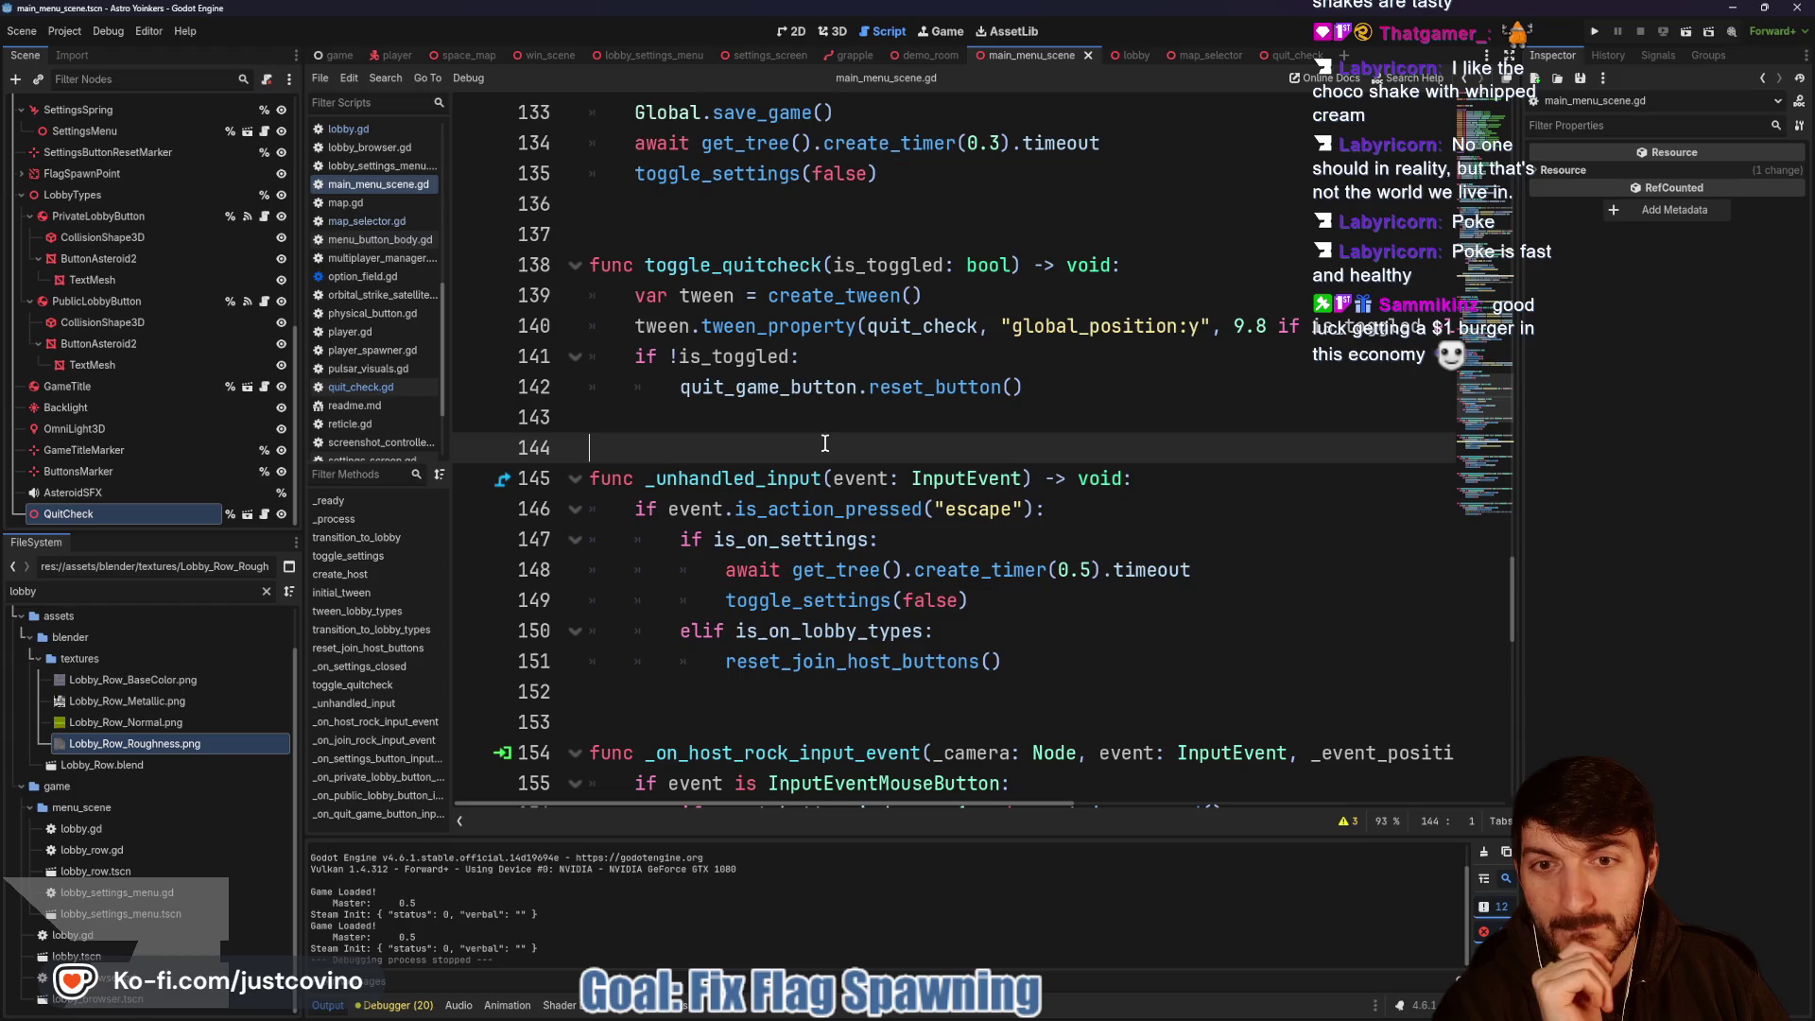
{"action": "scroll", "coordinate": [825, 444], "scroll_direction": "down", "scroll_amount": 2}
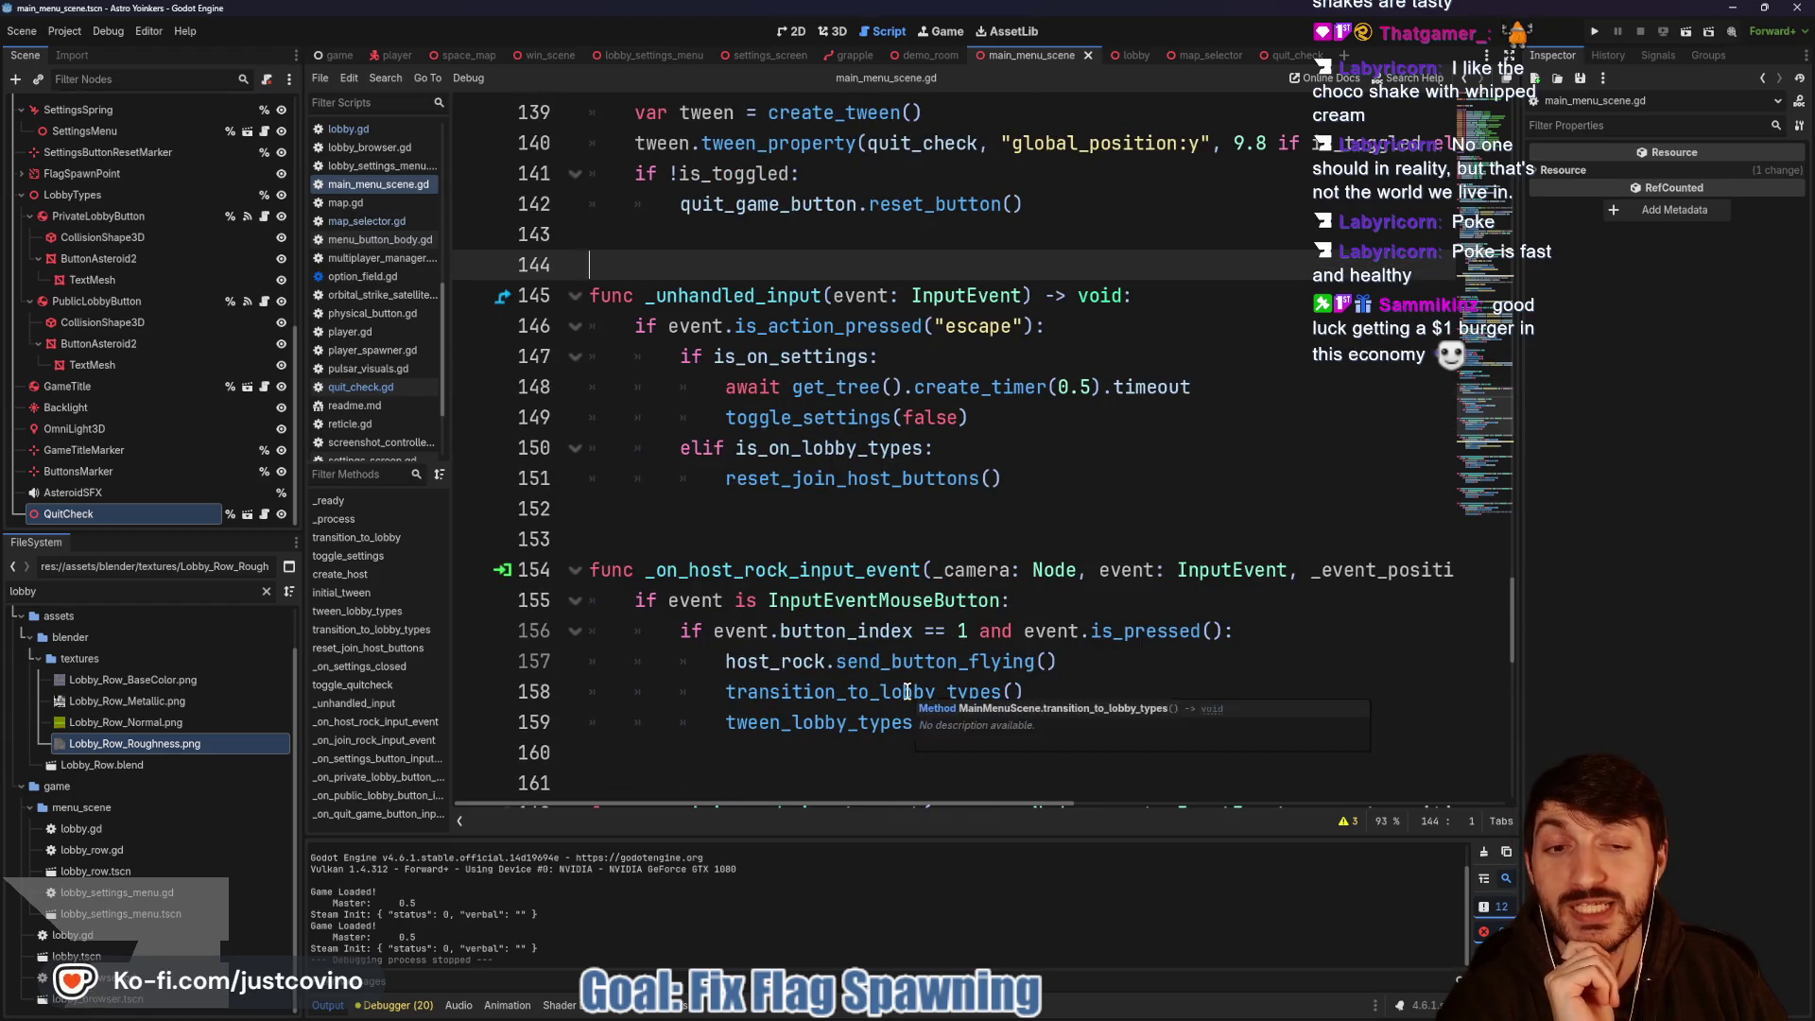
{"action": "scroll", "coordinate": [907, 691], "scroll_direction": "down", "scroll_amount": 5}
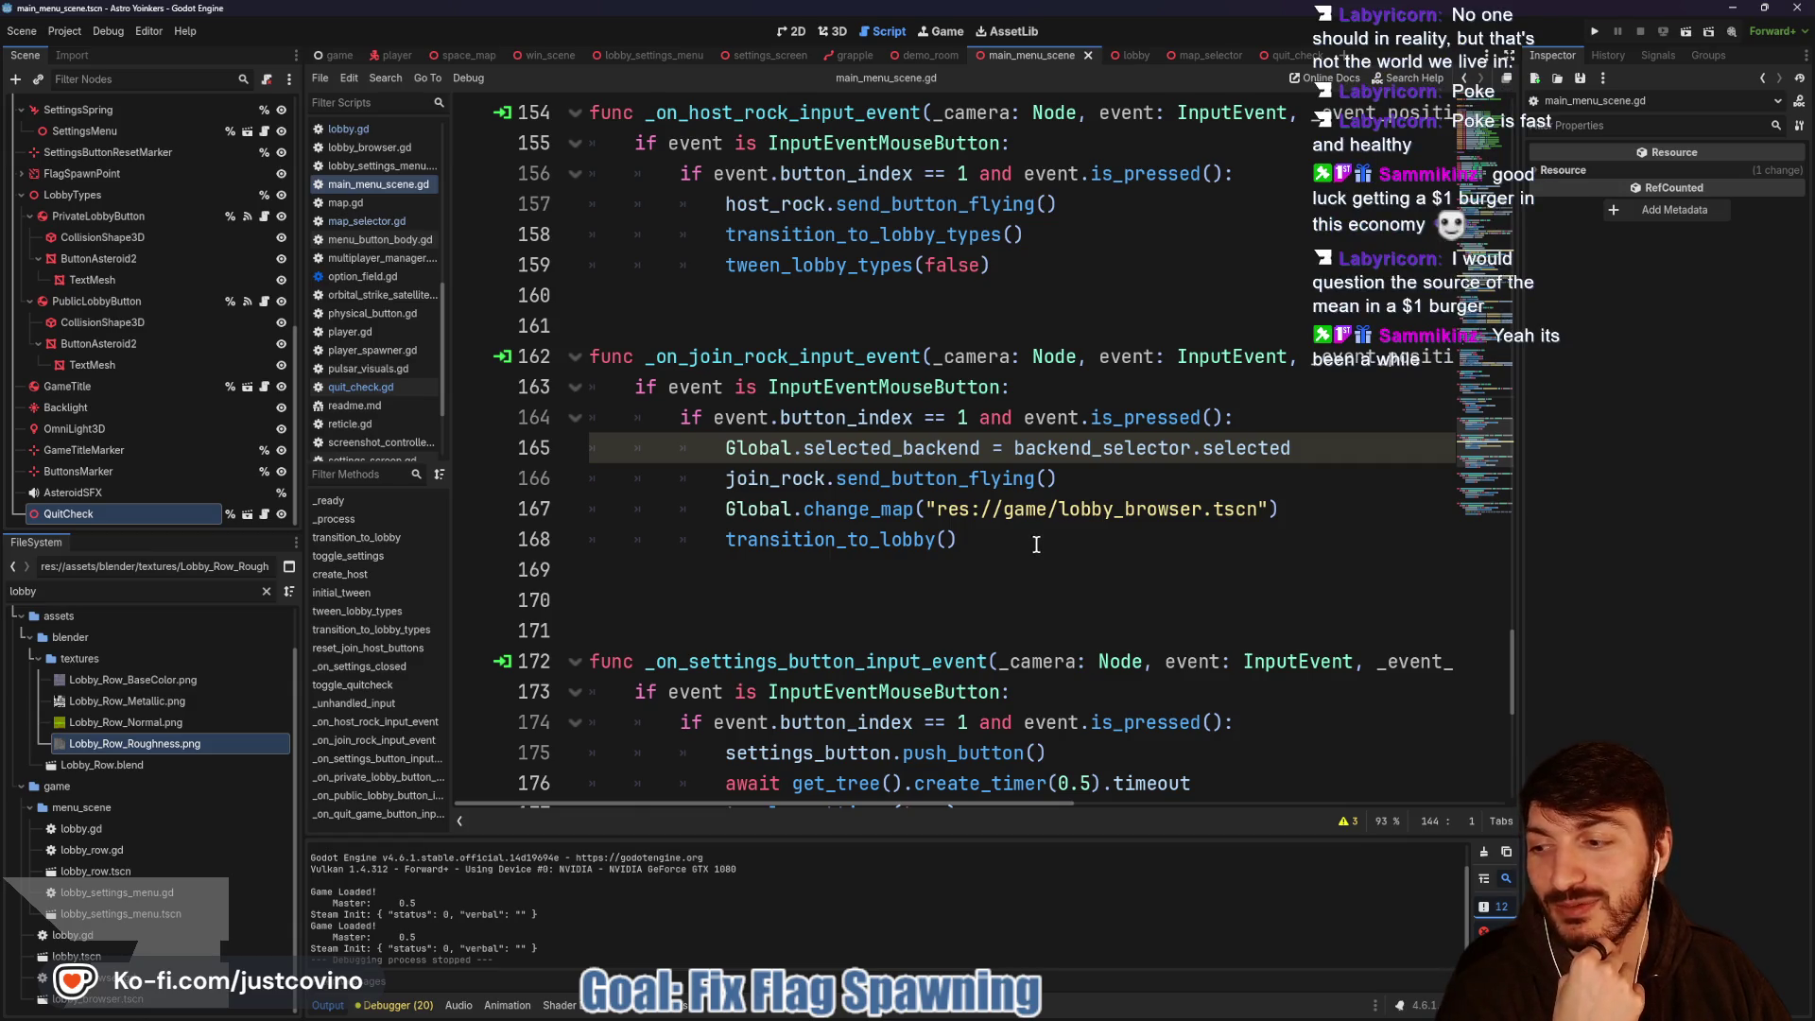
{"action": "scroll", "coordinate": [1035, 545], "scroll_direction": "down", "scroll_amount": 1}
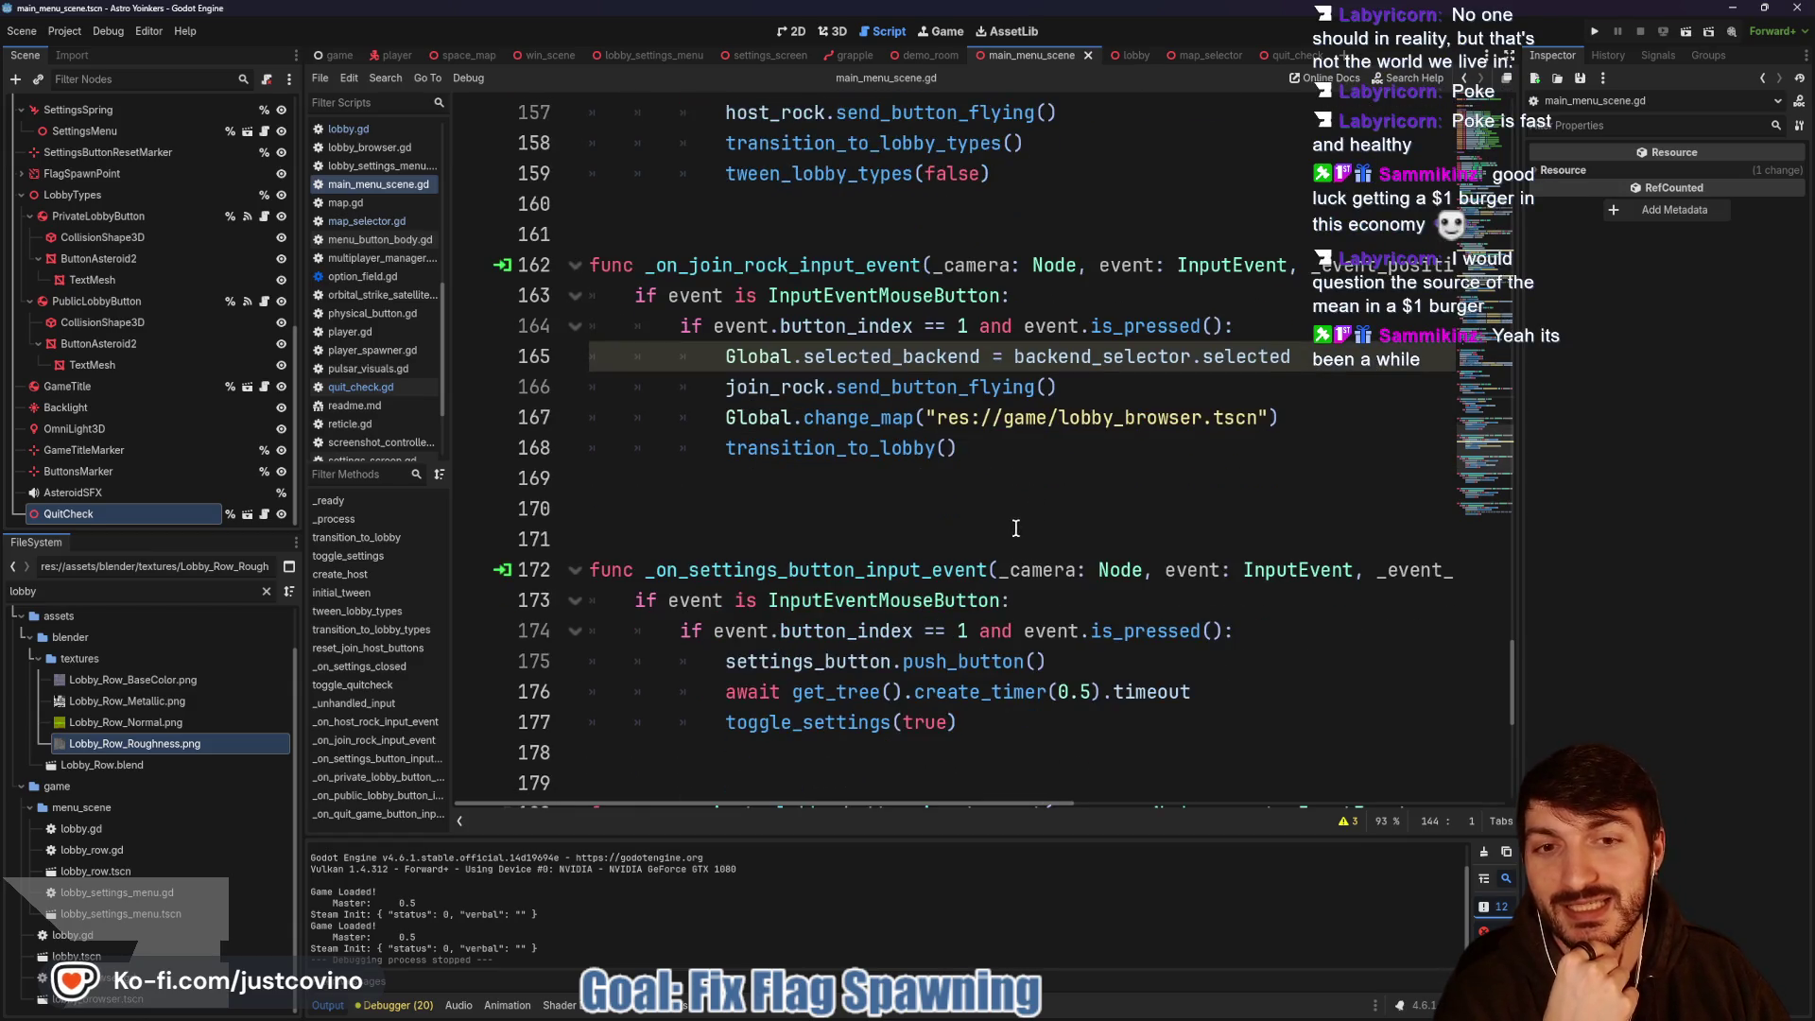
{"action": "left_click", "coordinate": [998, 511]}
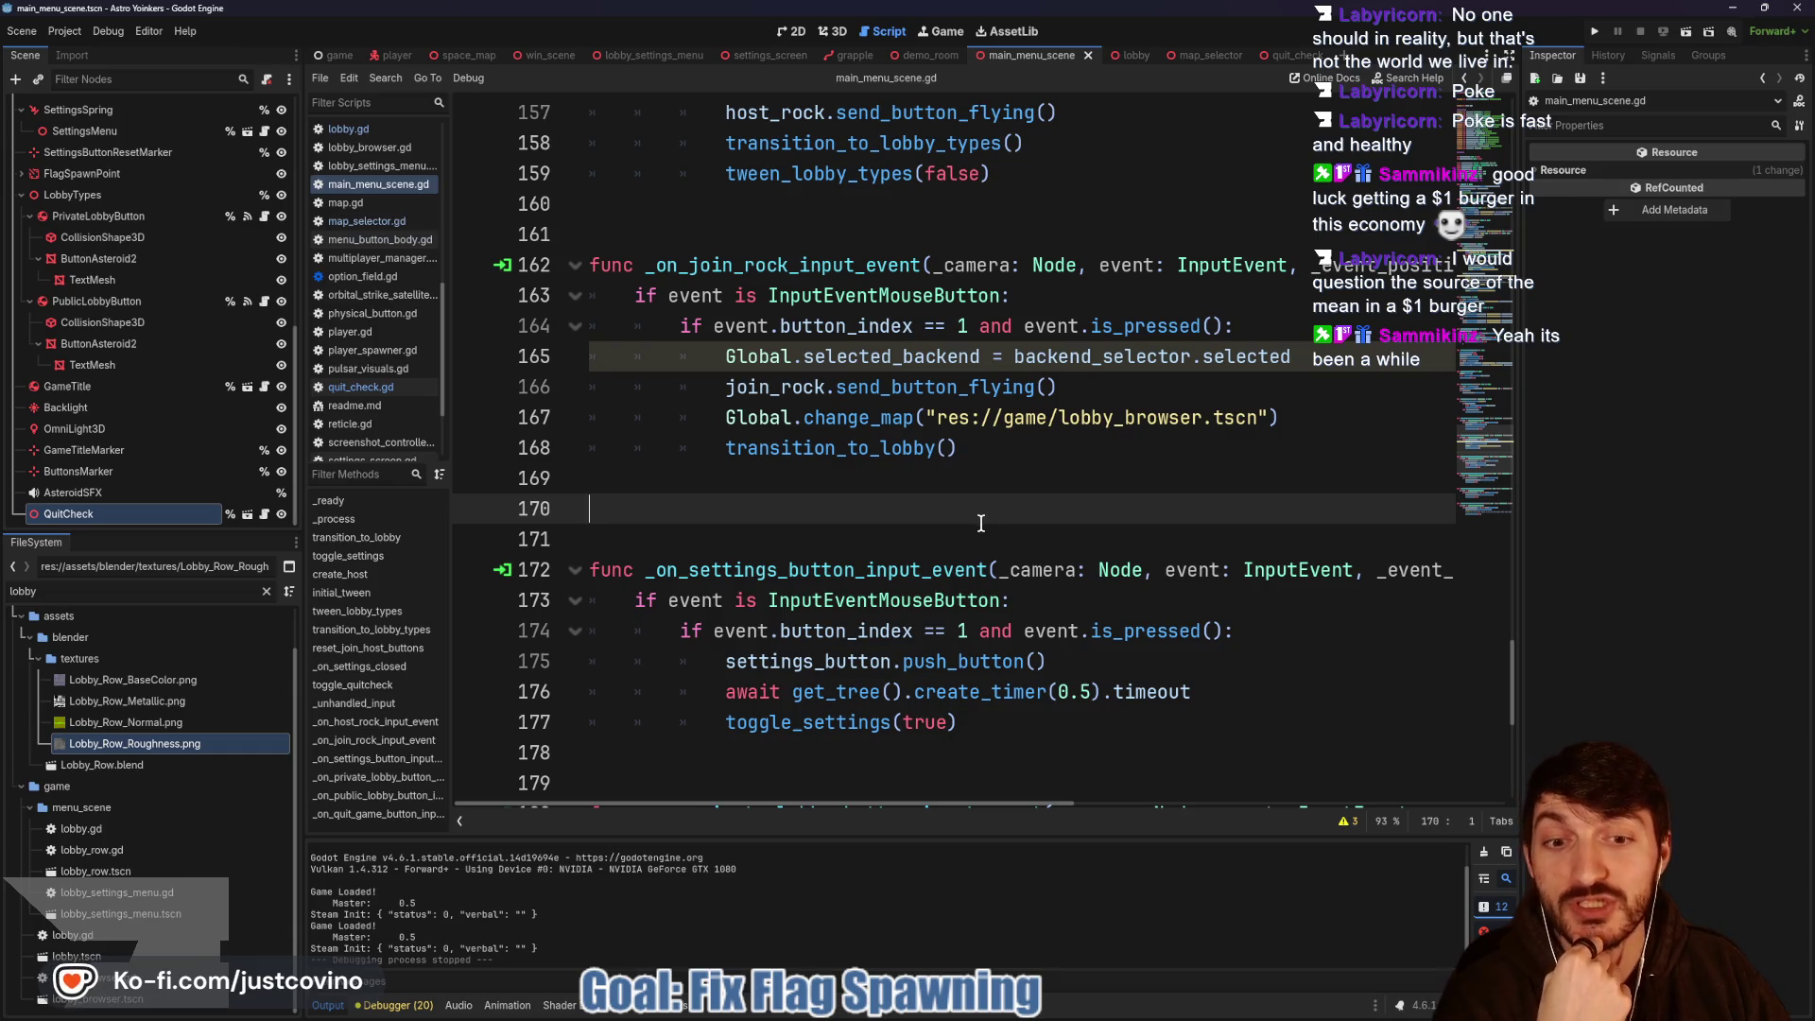
{"action": "scroll", "coordinate": [975, 519], "scroll_direction": "down", "scroll_amount": 4}
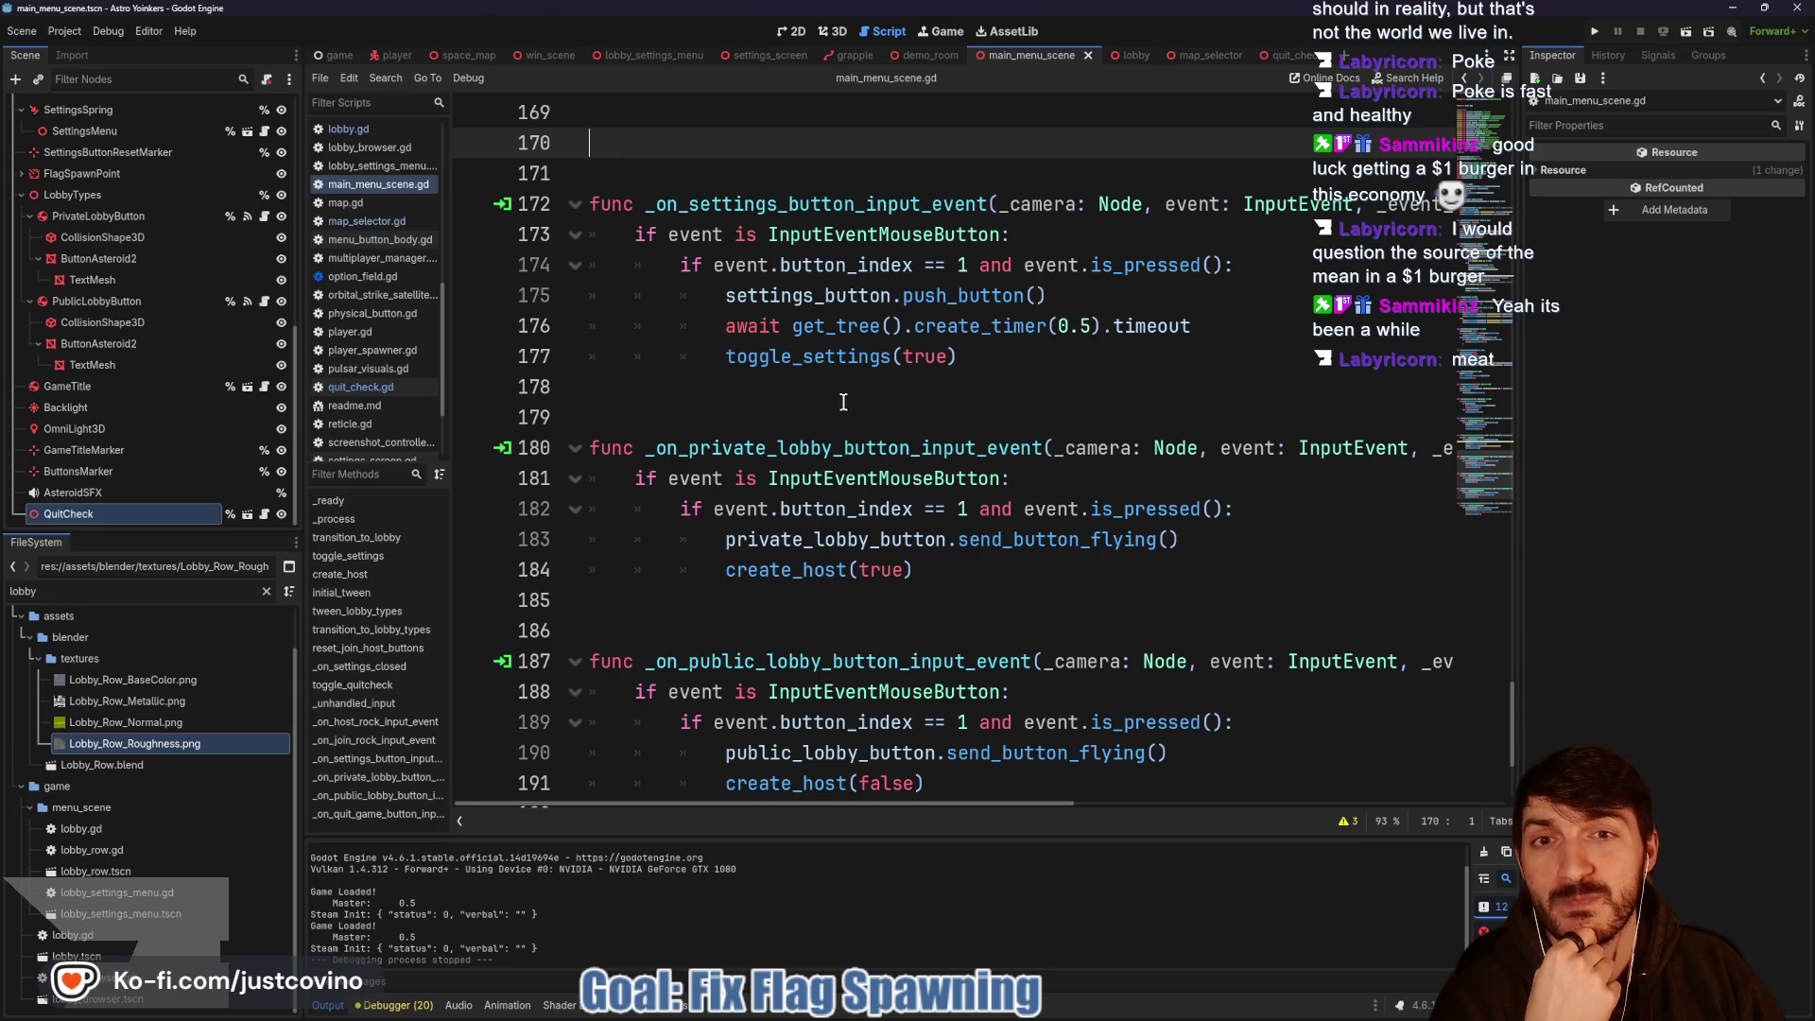
{"action": "left_click", "coordinate": [771, 359]}
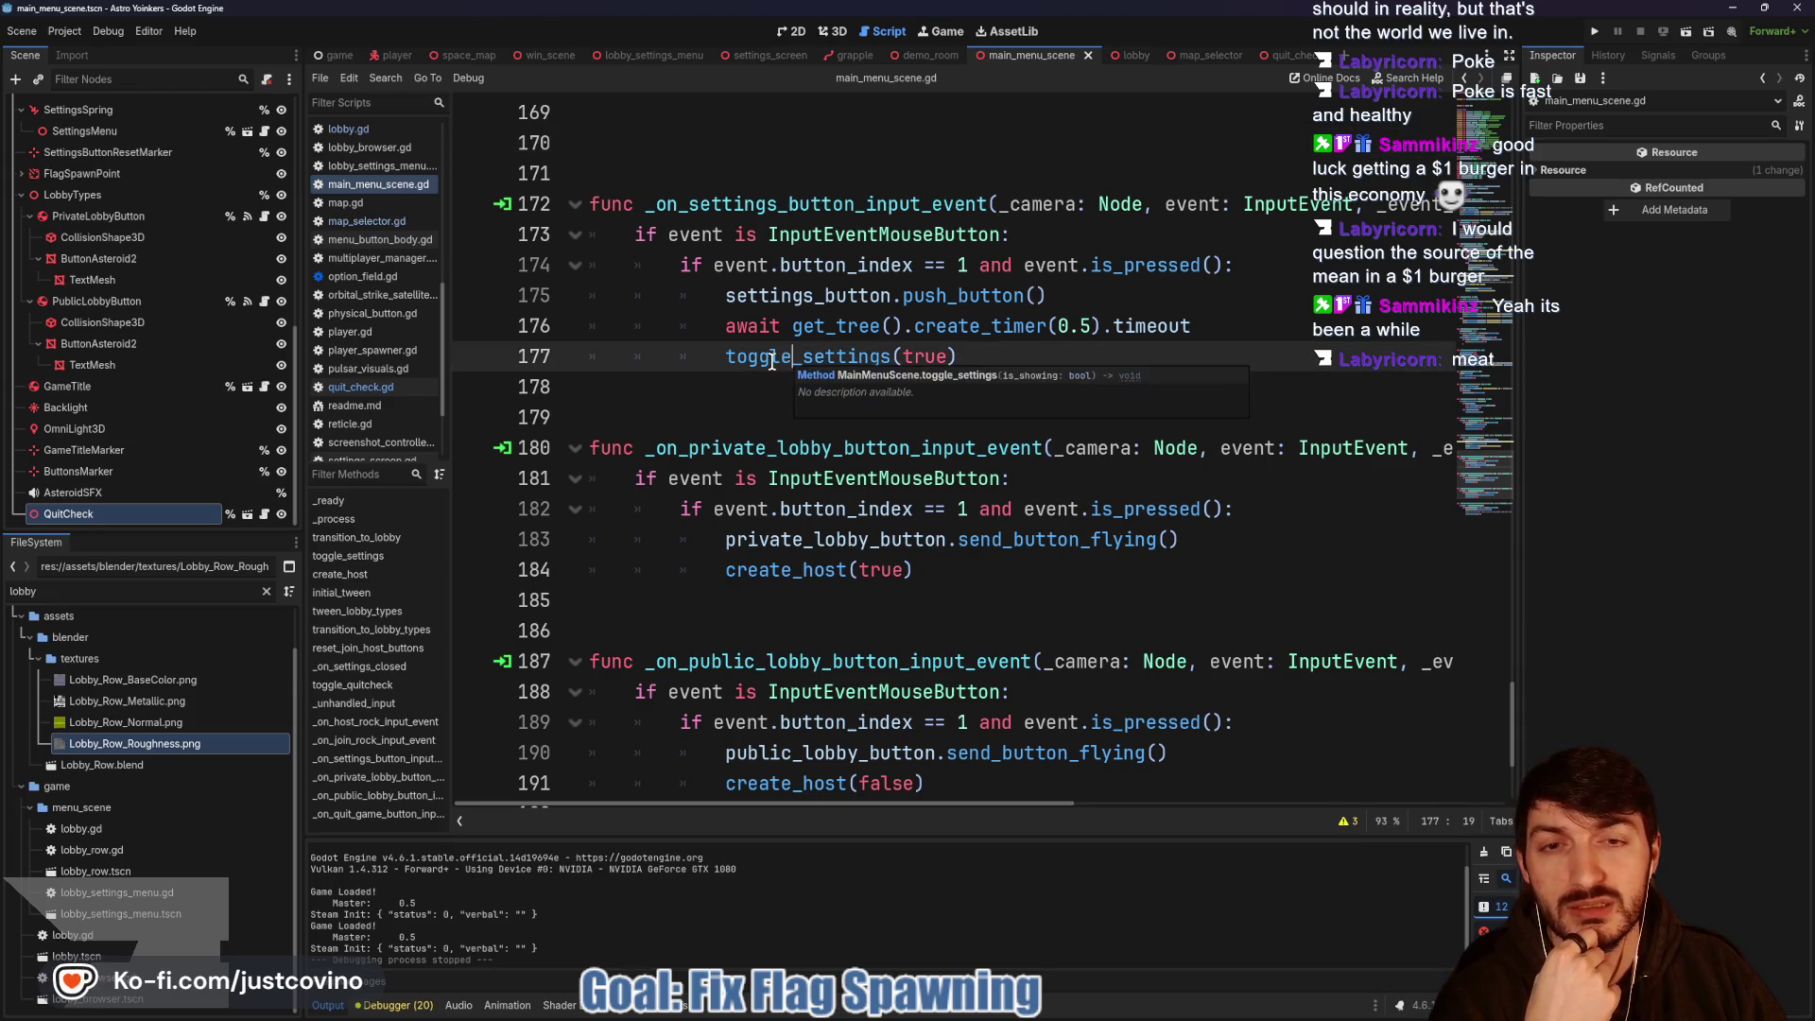
{"action": "double_click", "coordinate": [773, 361]}
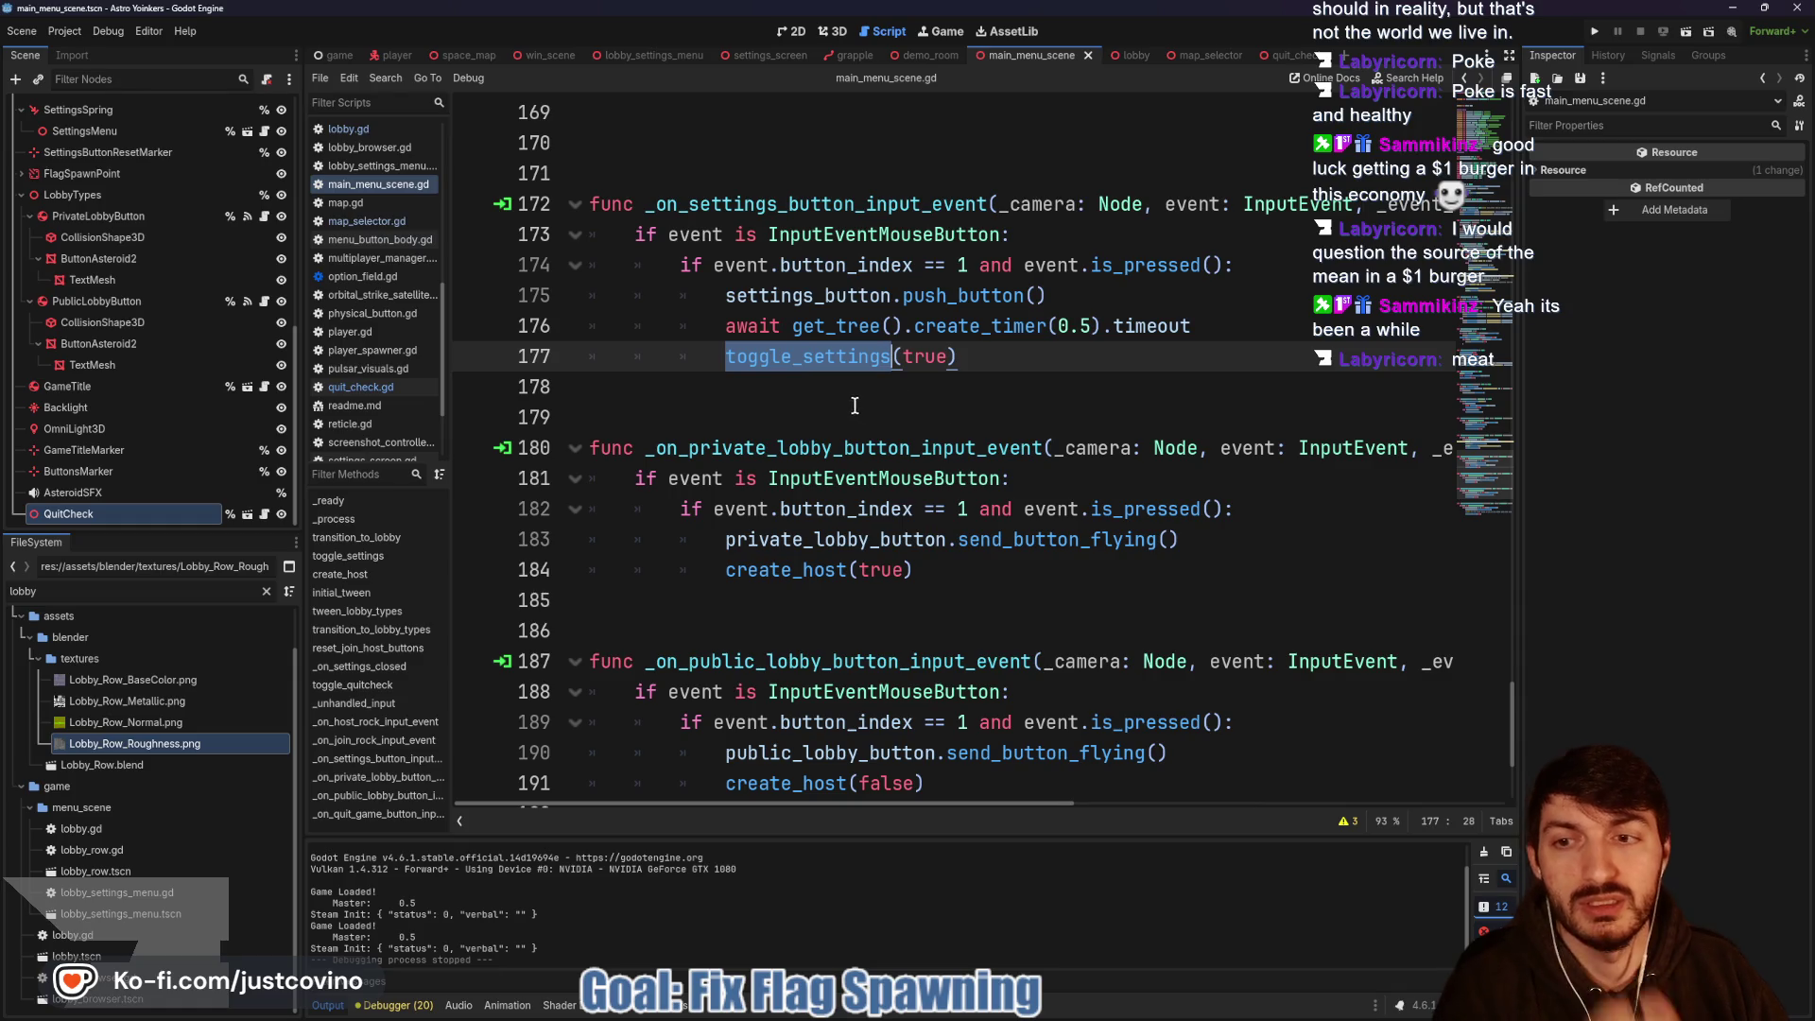
{"action": "left_click", "coordinate": [825, 367], "text": "ctrl"}
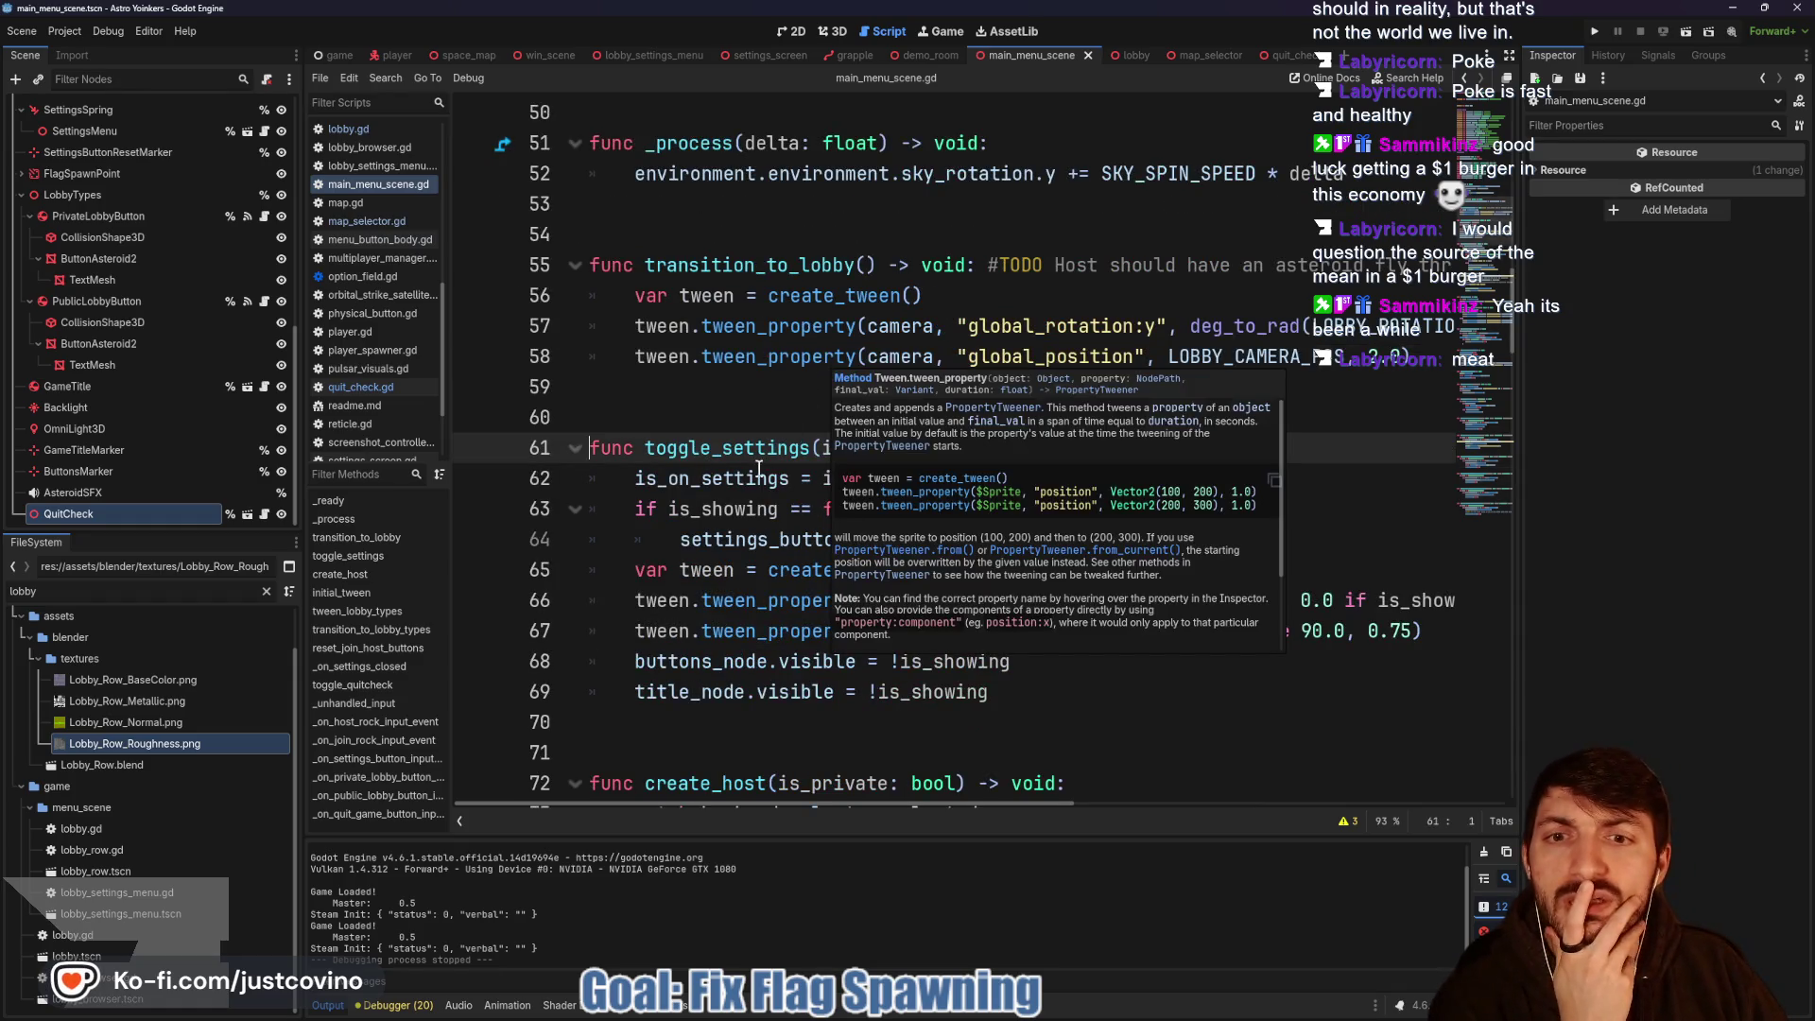
{"action": "scroll", "coordinate": [1026, 517], "scroll_direction": "down", "scroll_amount": 2}
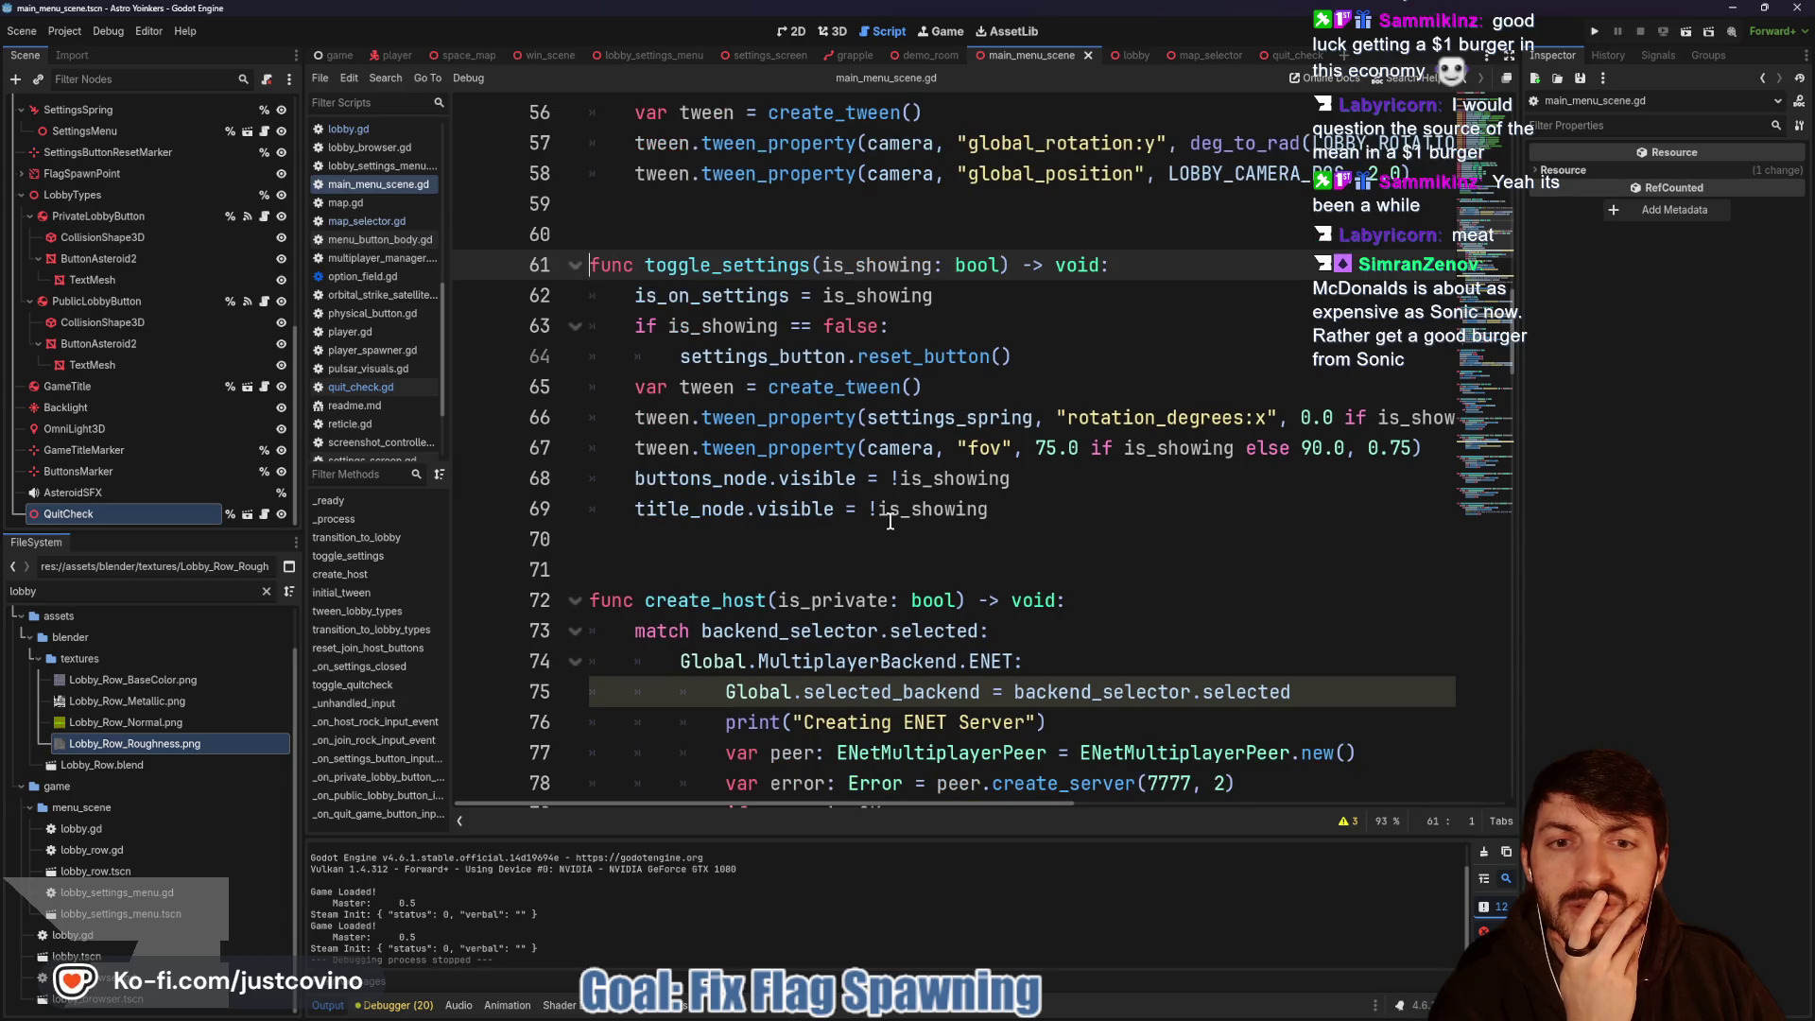
{"action": "mouse_move", "coordinate": [1022, 508]}
{"action": "left_mouse_down"}
{"action": "mouse_move", "coordinate": [591, 509]}
{"action": "mouse_move", "coordinate": [560, 477]}
{"action": "left_mouse_up"}
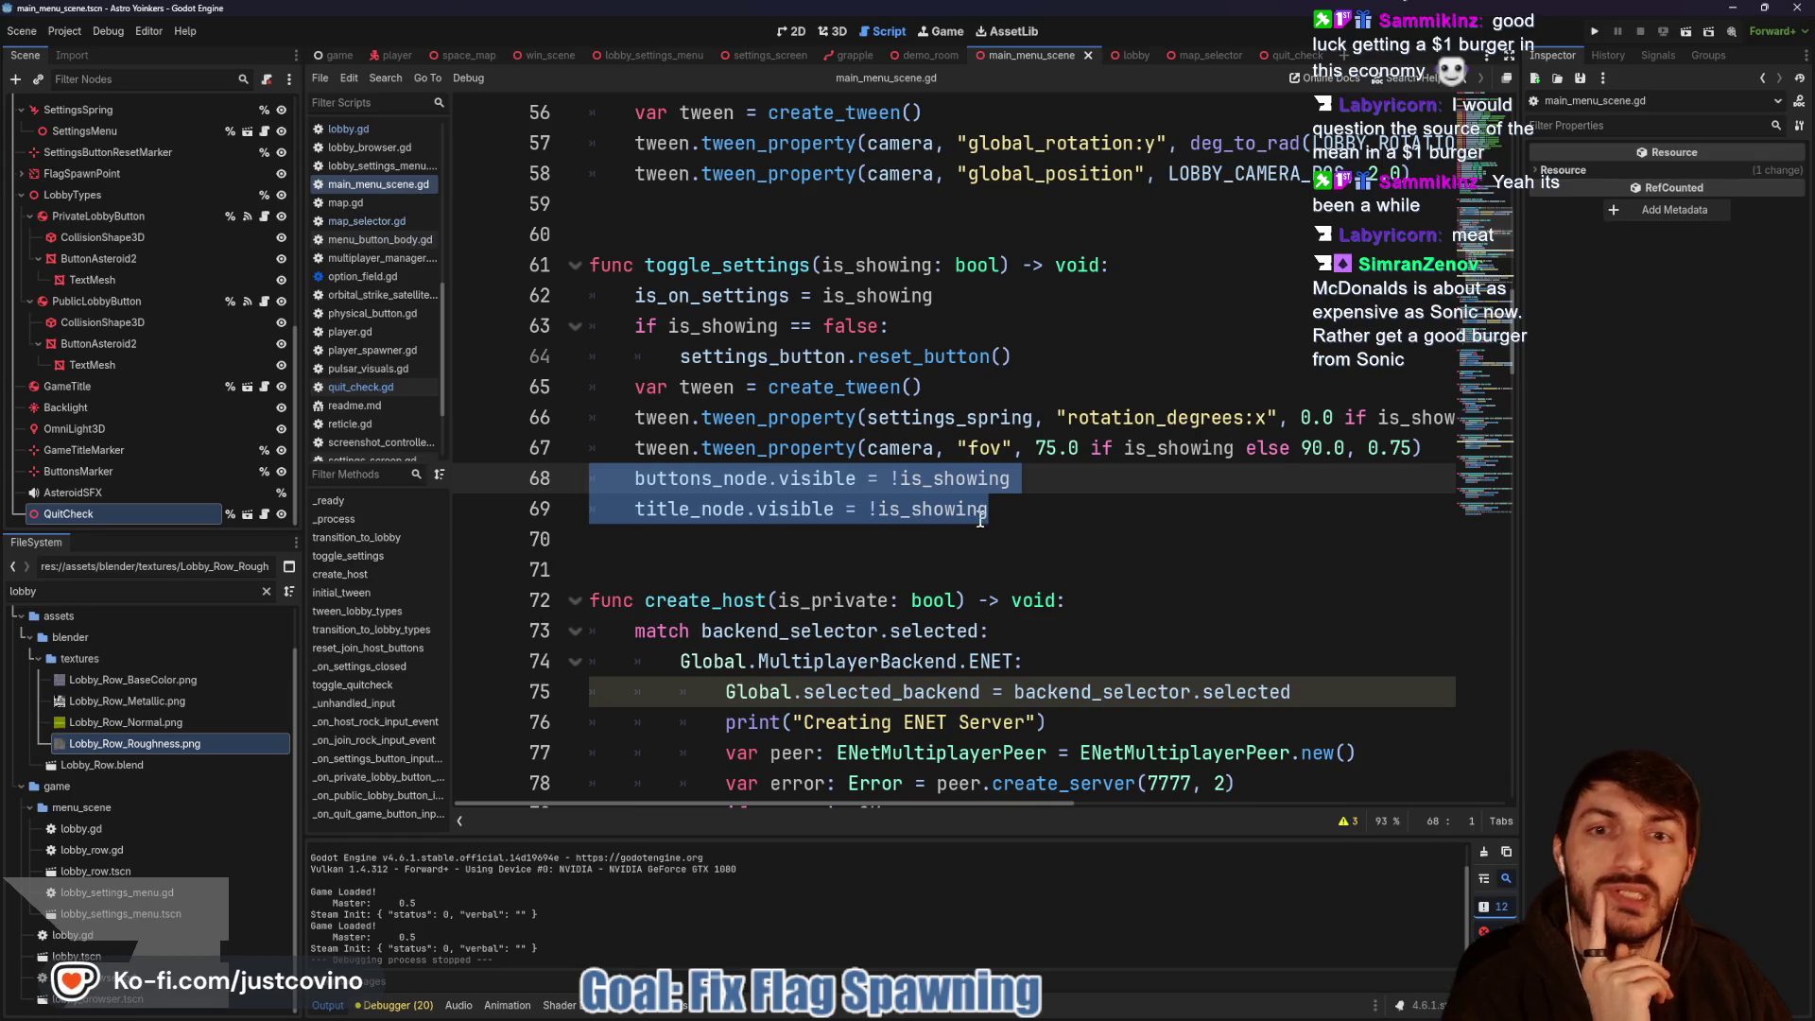
{"action": "mouse_move", "coordinate": [957, 511]}
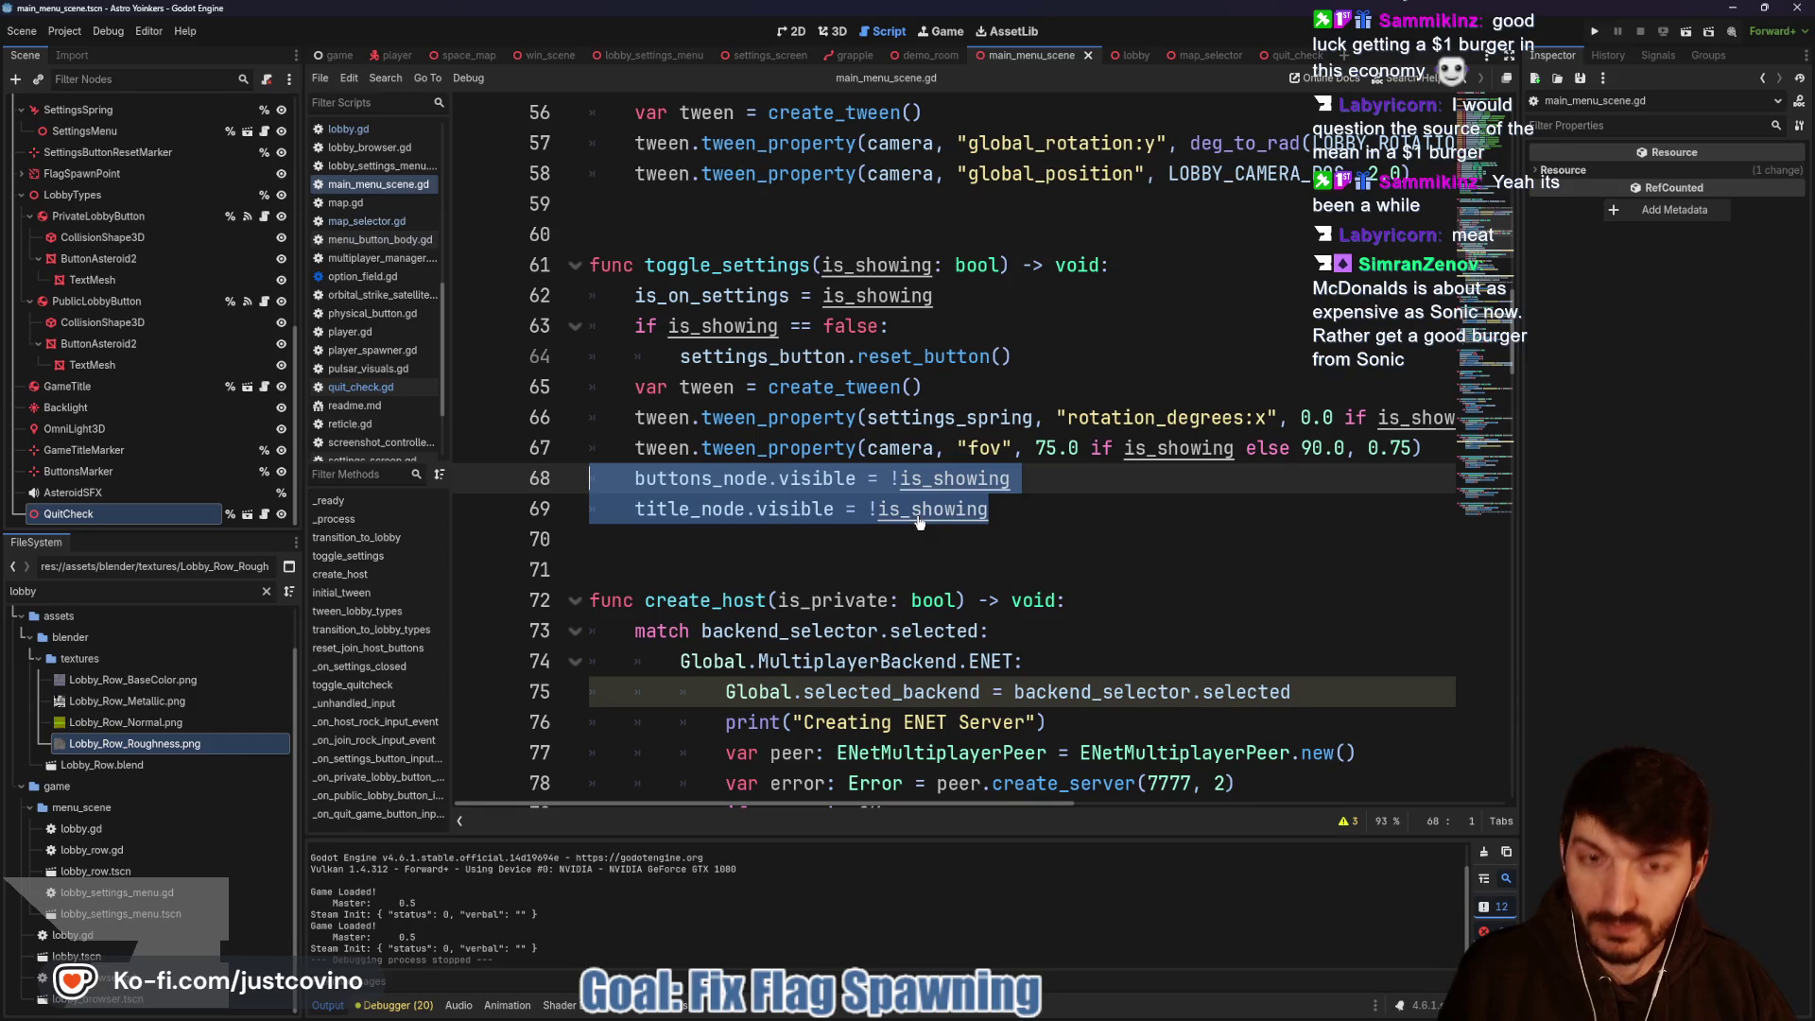
{"action": "scroll", "coordinate": [897, 522], "scroll_direction": "up", "scroll_amount": 10}
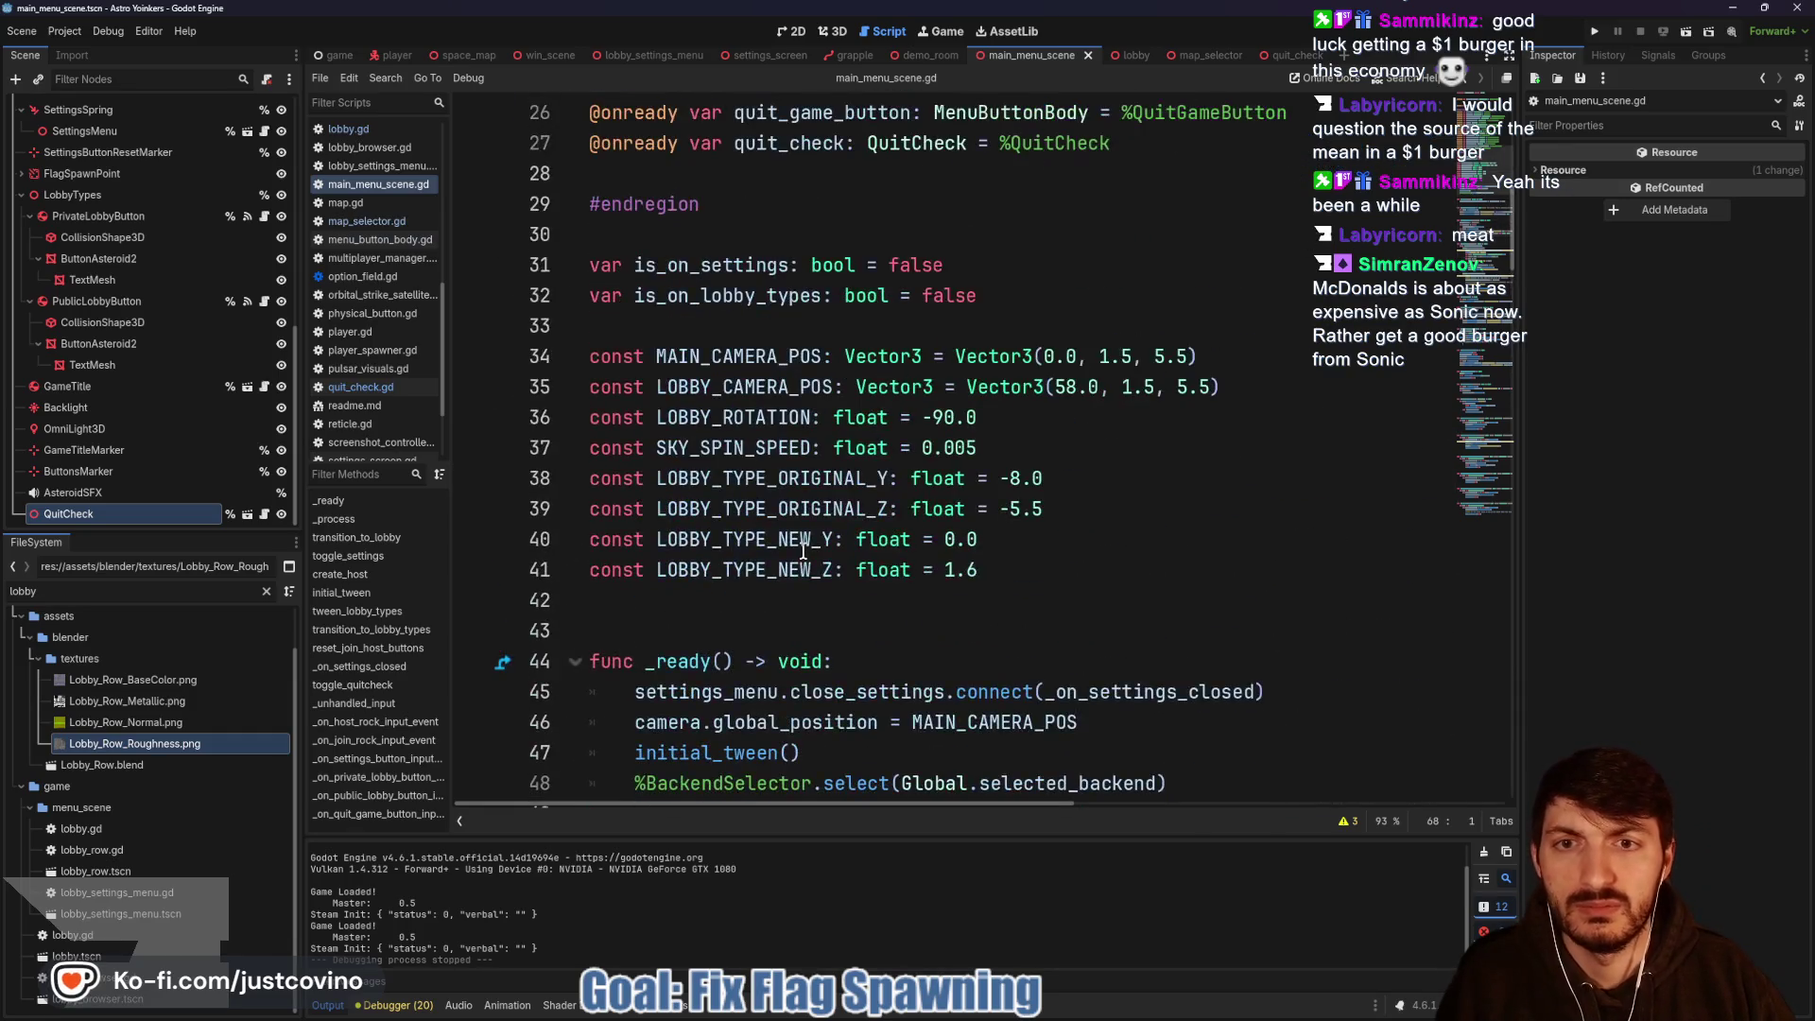
{"action": "scroll", "coordinate": [803, 549], "scroll_direction": "down", "scroll_amount": 20}
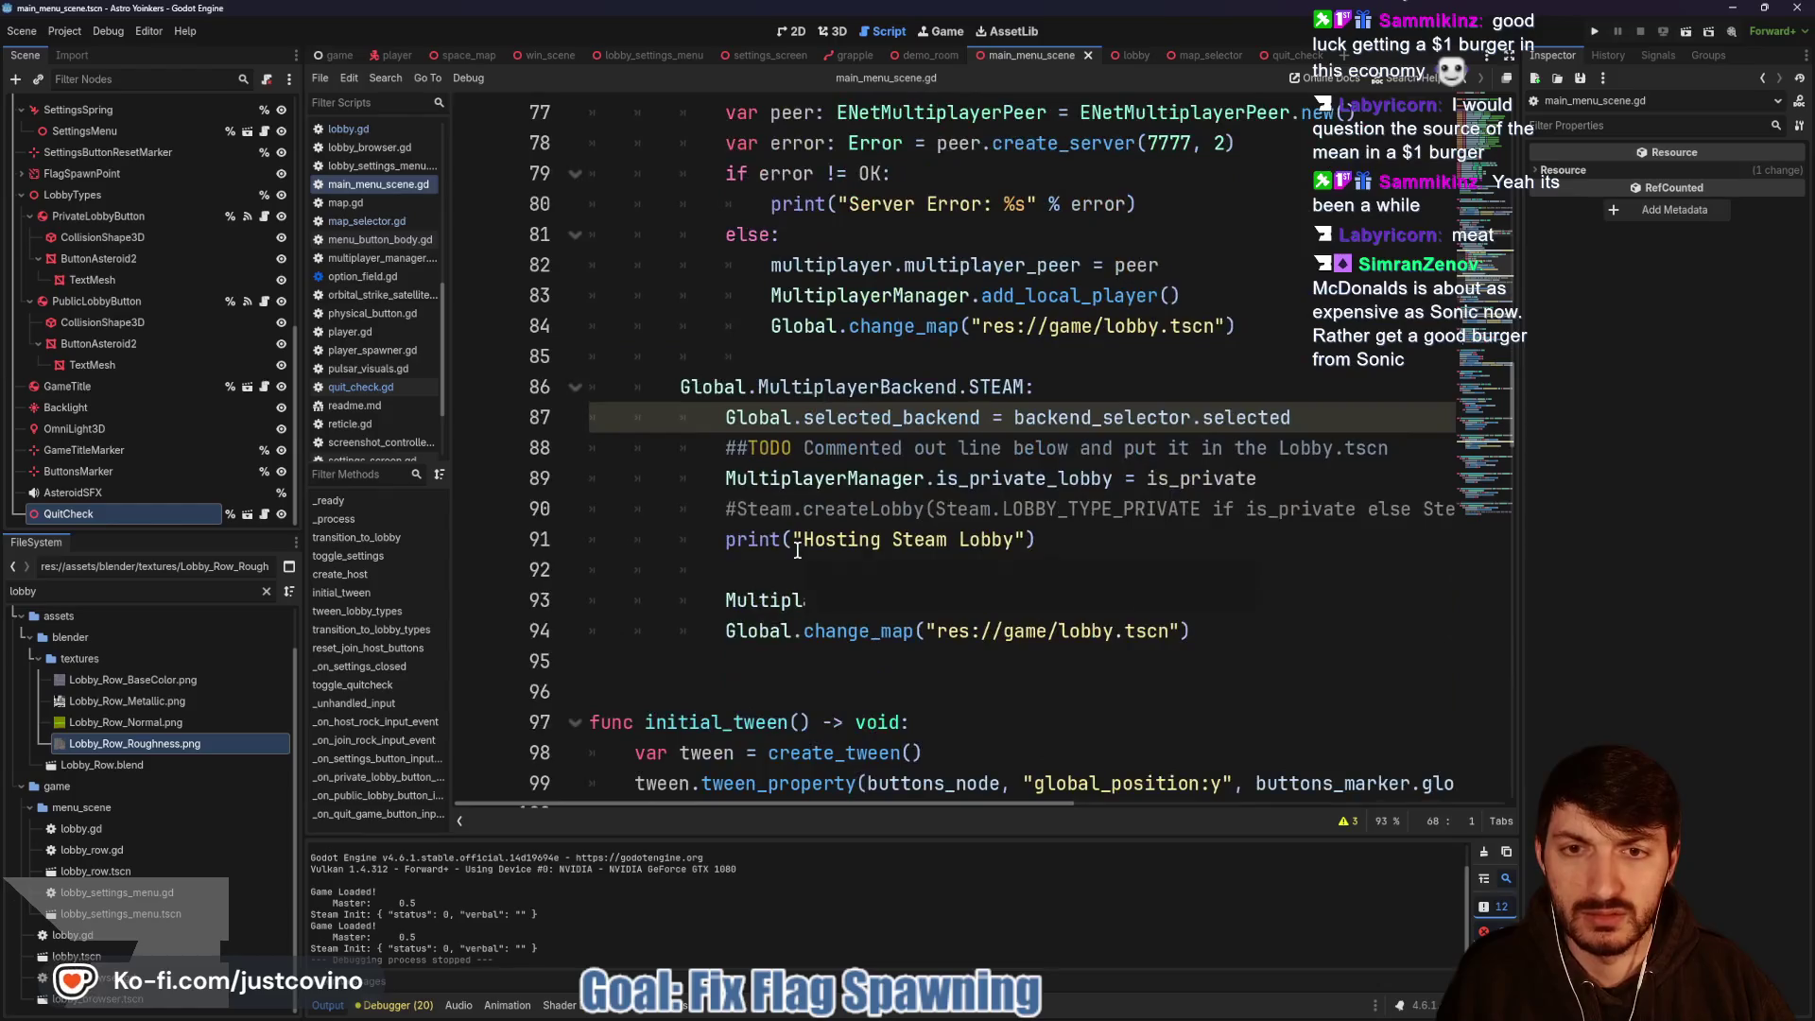
{"action": "scroll", "coordinate": [797, 549], "scroll_direction": "down", "scroll_amount": 11}
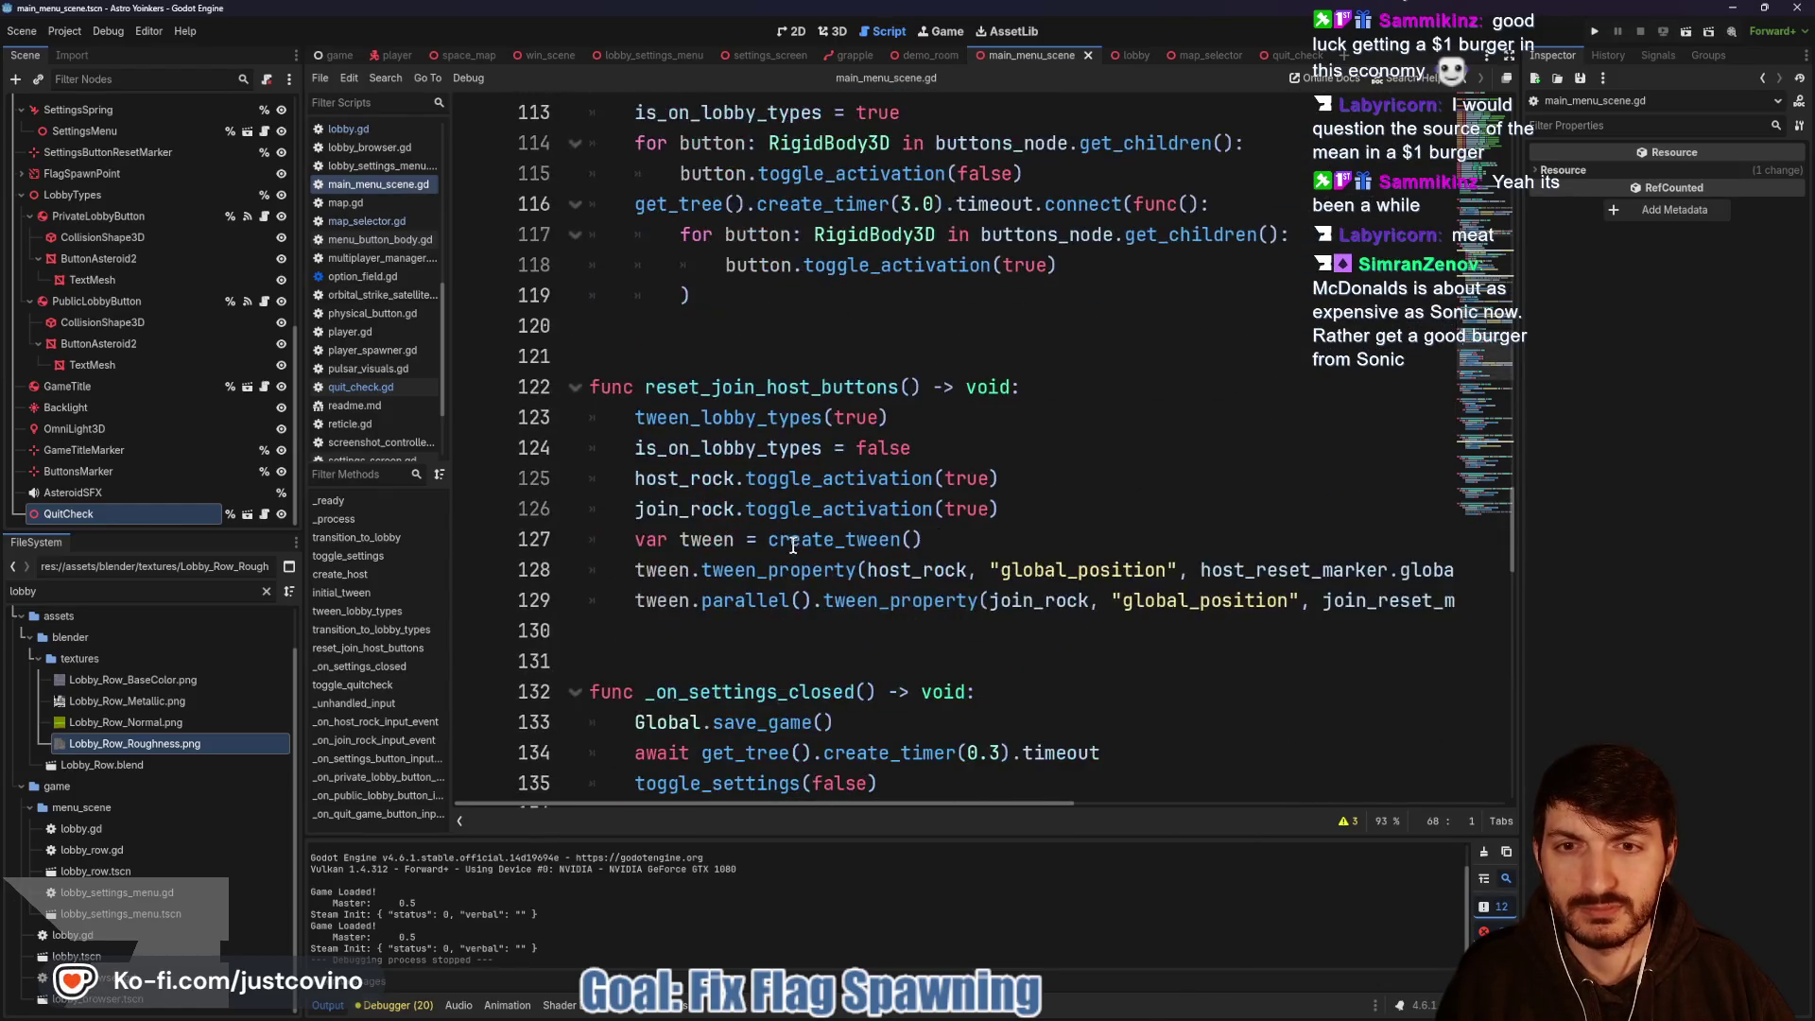
{"action": "scroll", "coordinate": [863, 474], "scroll_direction": "down", "scroll_amount": 3}
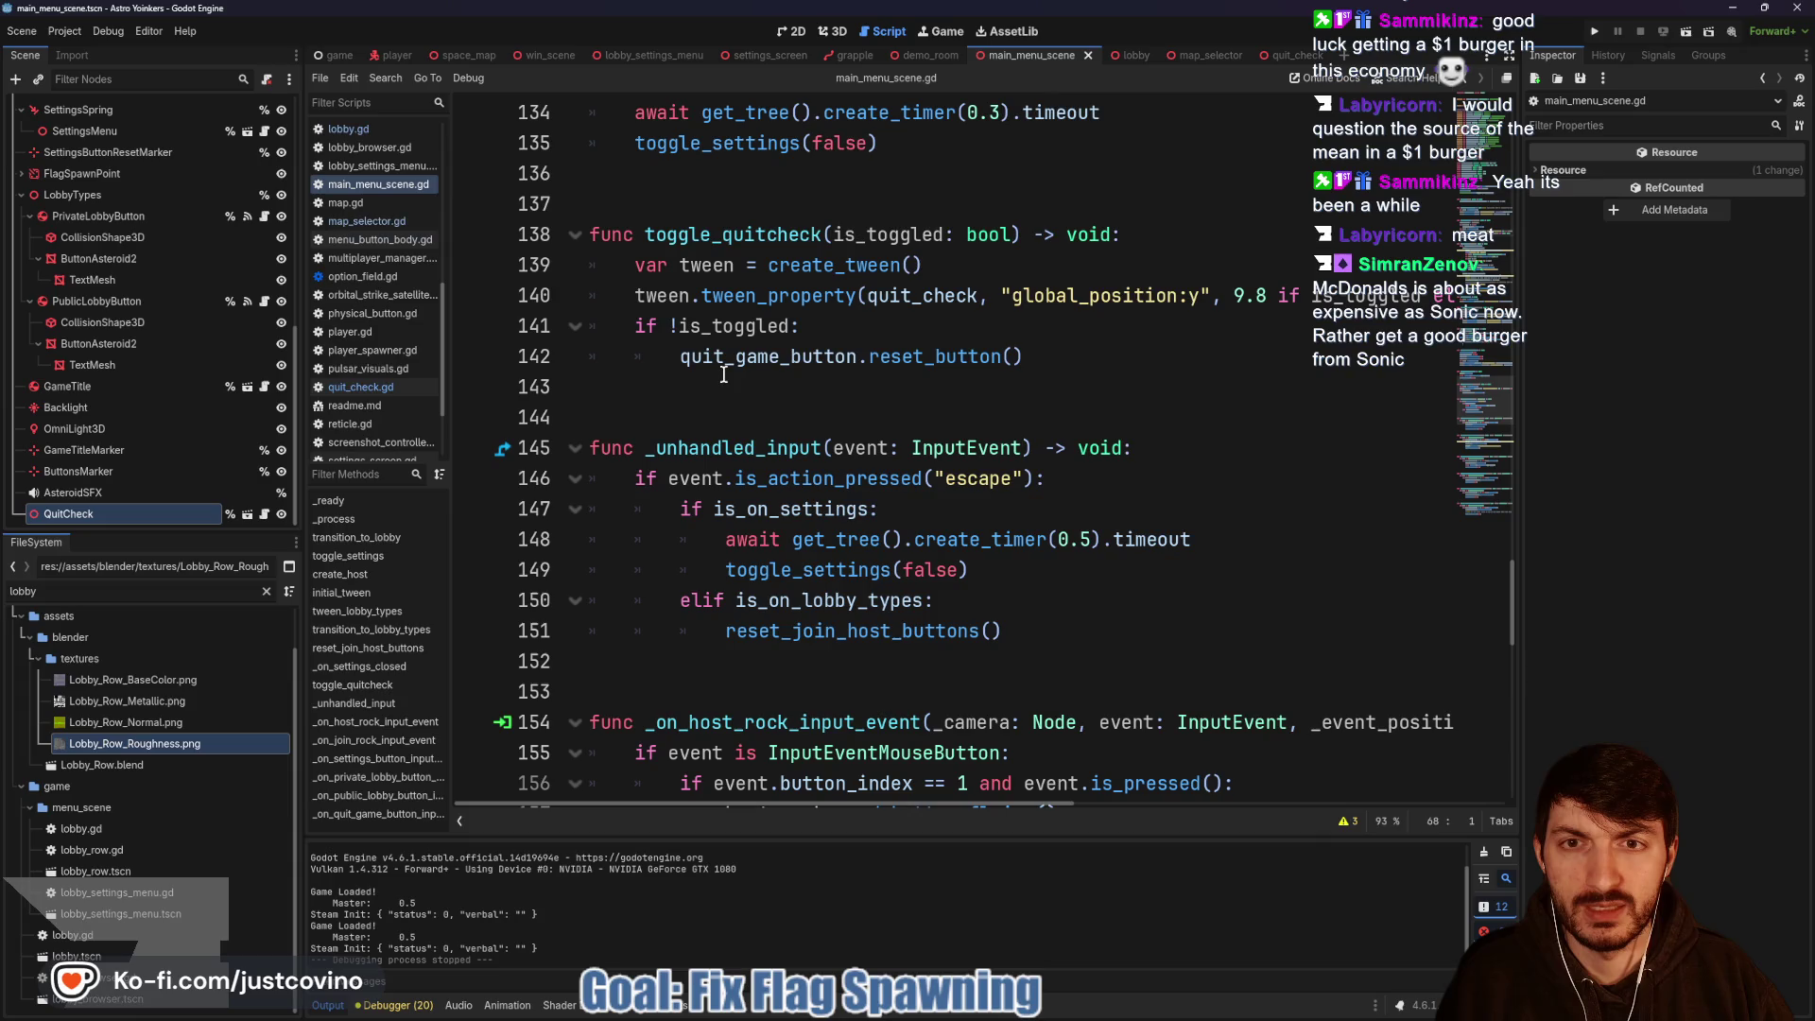
Replace the 'if !is_toggled:' line with the pasted buttons_node and title_node visibility lines.
{"action": "left_click", "coordinate": [802, 331]}
{"action": "key", "text": "ctrl+shift+Left"}
{"action": "key", "text": "ctrl+shift+Left"}
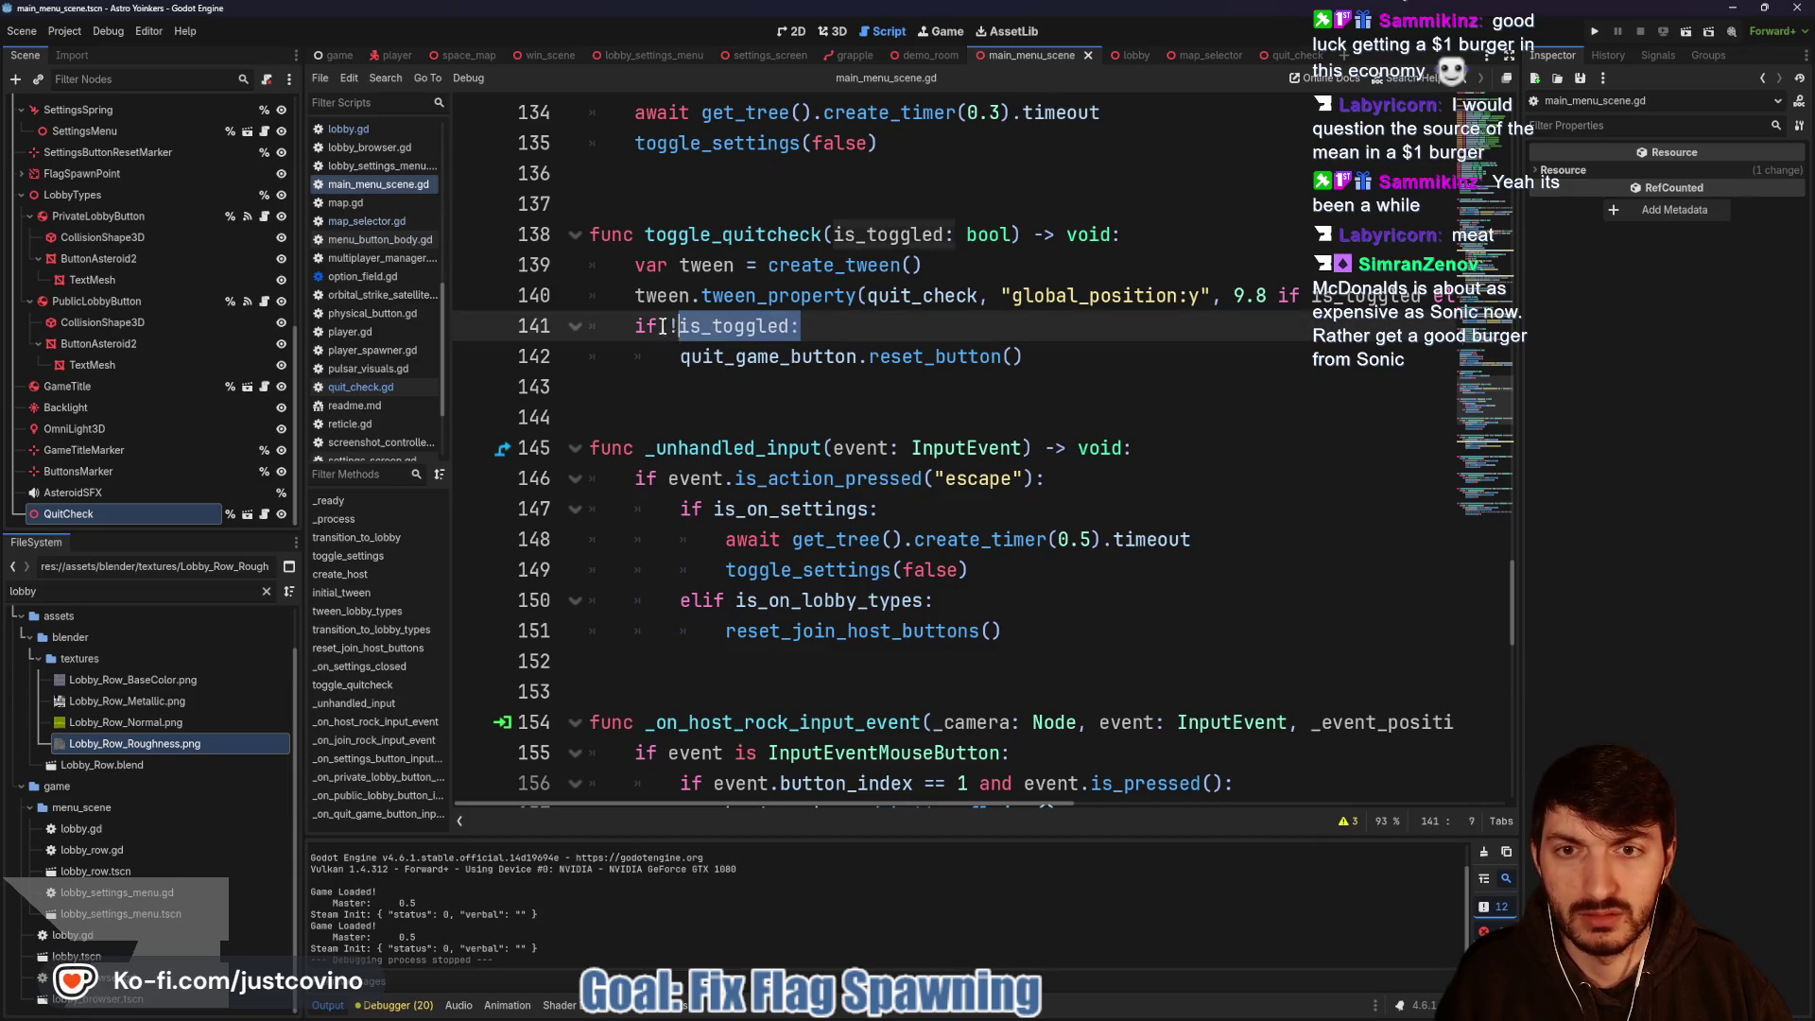
{"action": "type", "text": "buttons_node.visible = !is_showing \ttitle_node.visible = !is_showing"}
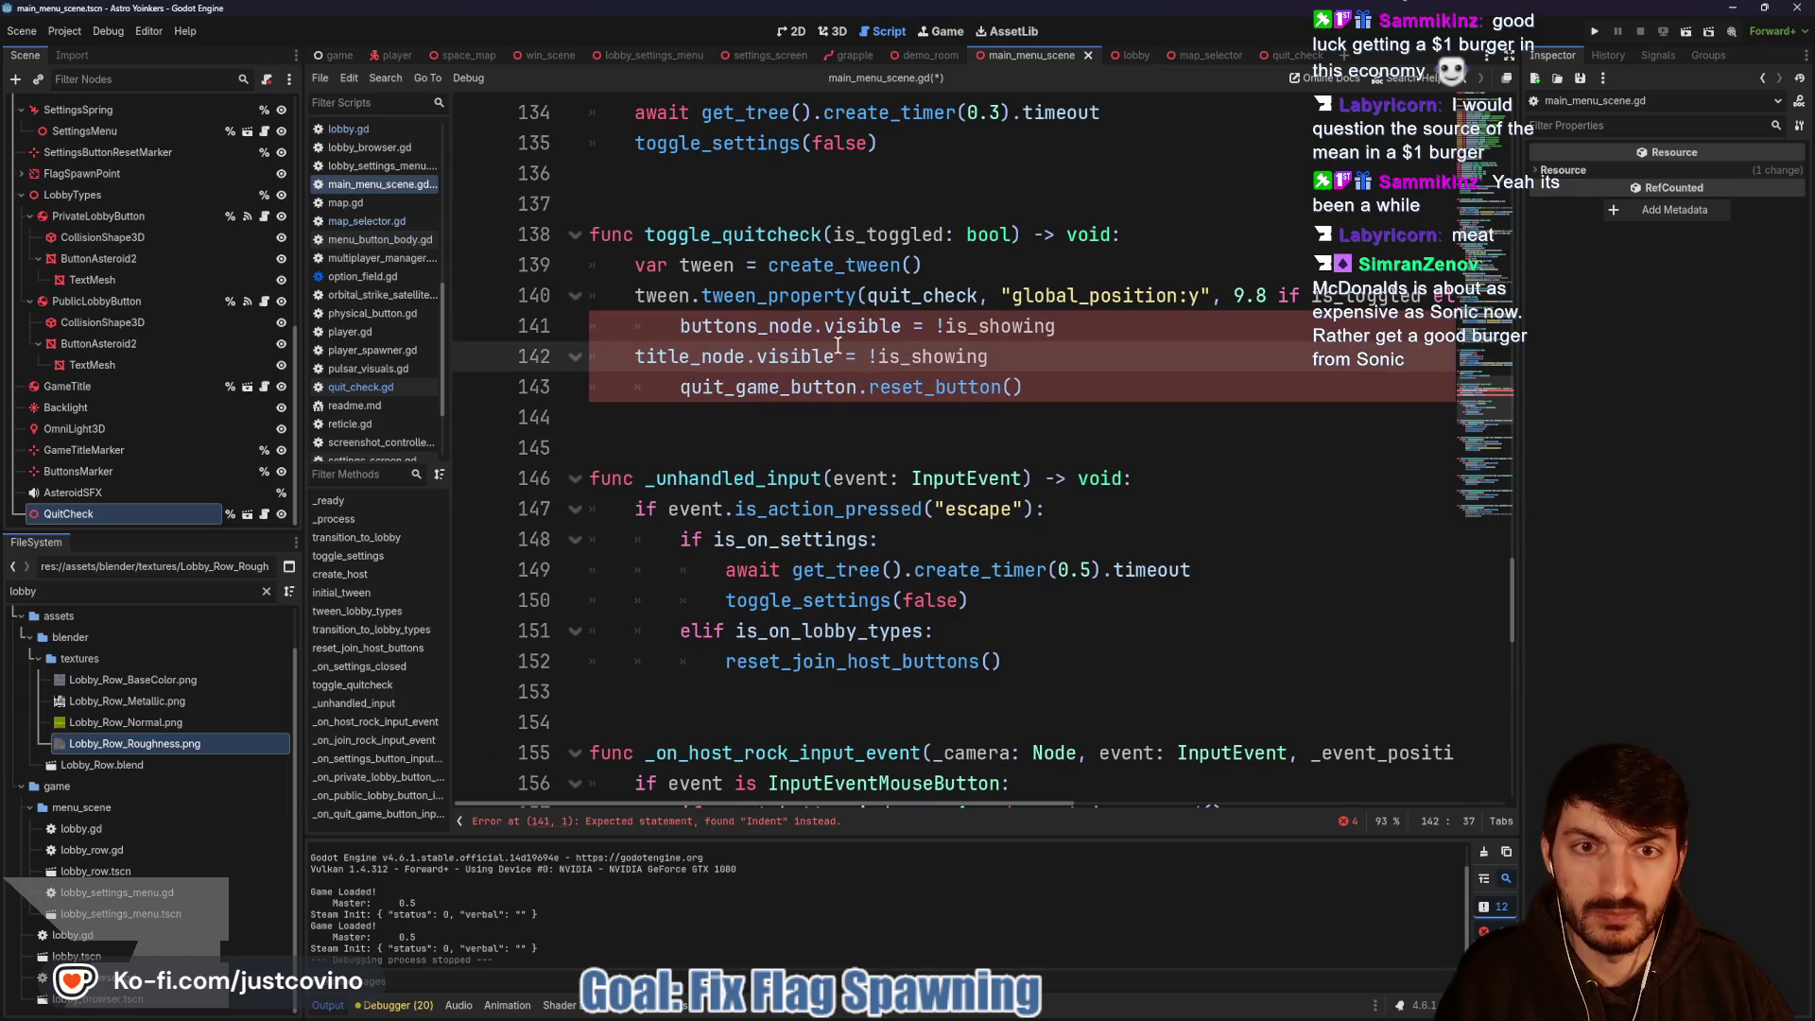
{"action": "left_click", "coordinate": [665, 321]}
{"action": "key", "text": "BackSpace"}
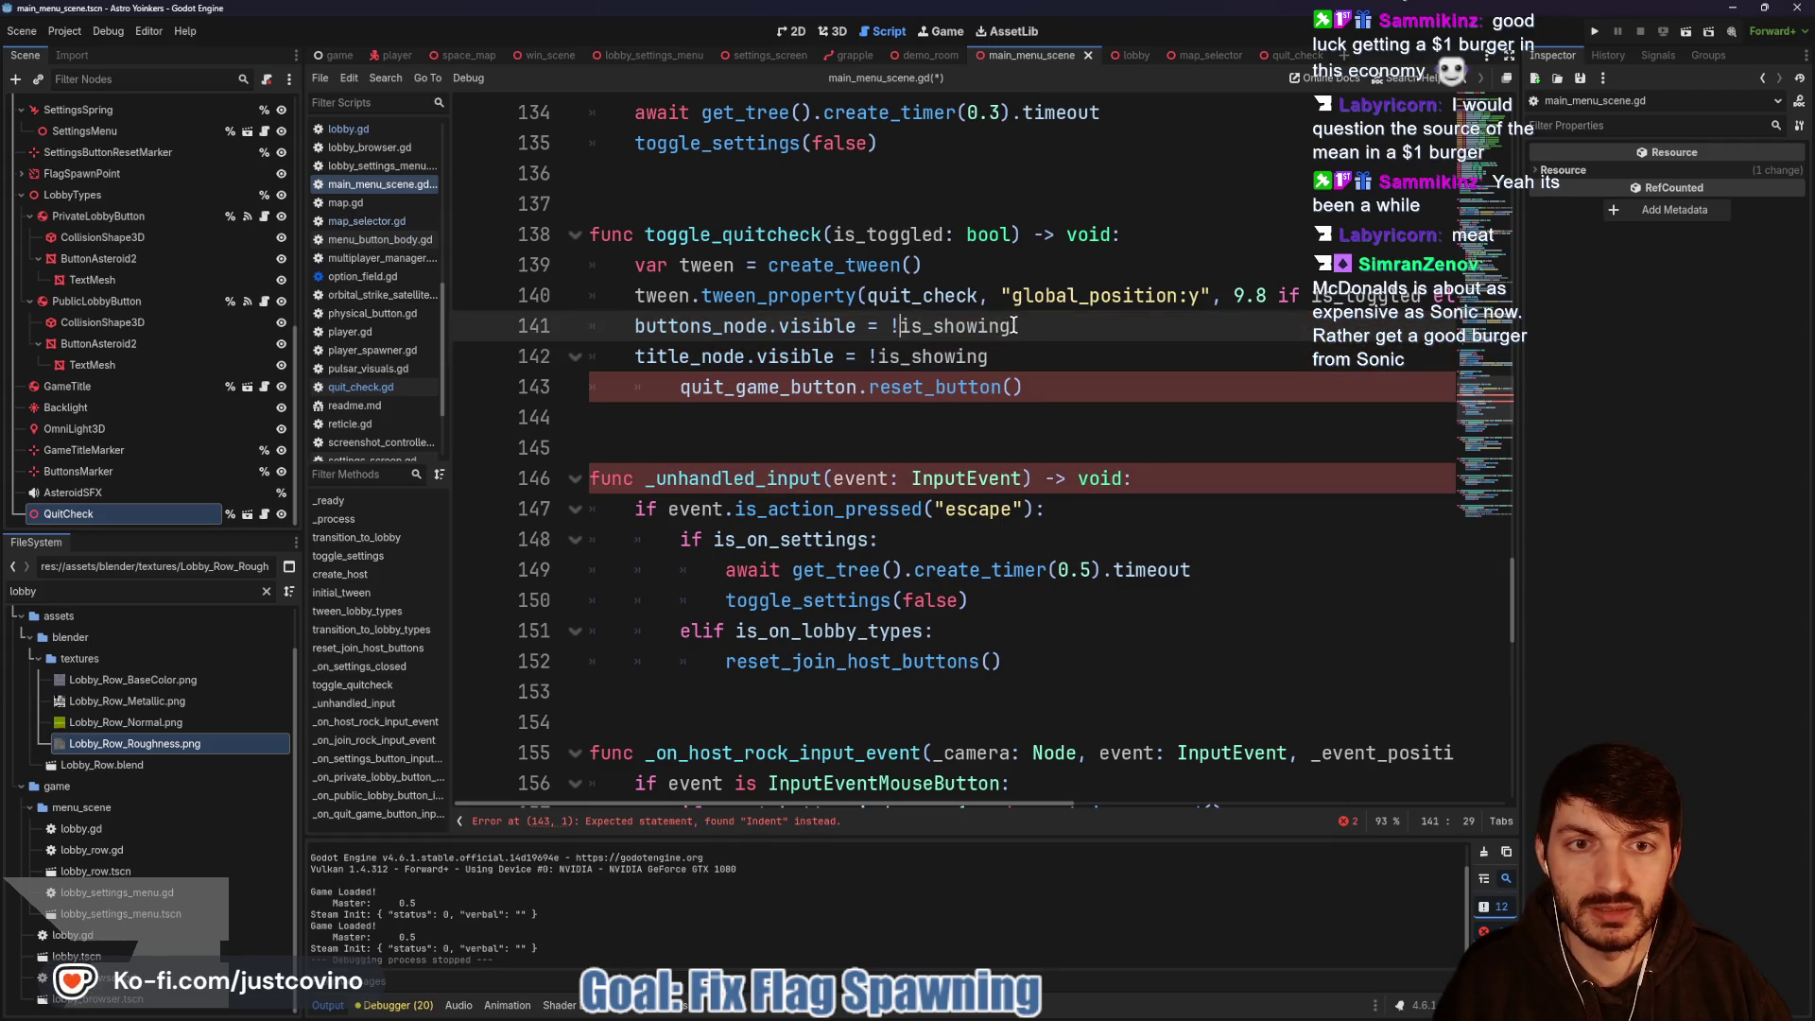
Change is_showing to is_toggled on both visibility lines at once.
{"action": "left_click_drag", "start_coordinate": [1012, 325], "coordinate": [902, 323]}
{"action": "key", "text": "ctrl+d"}
{"action": "type", "text": "is"}
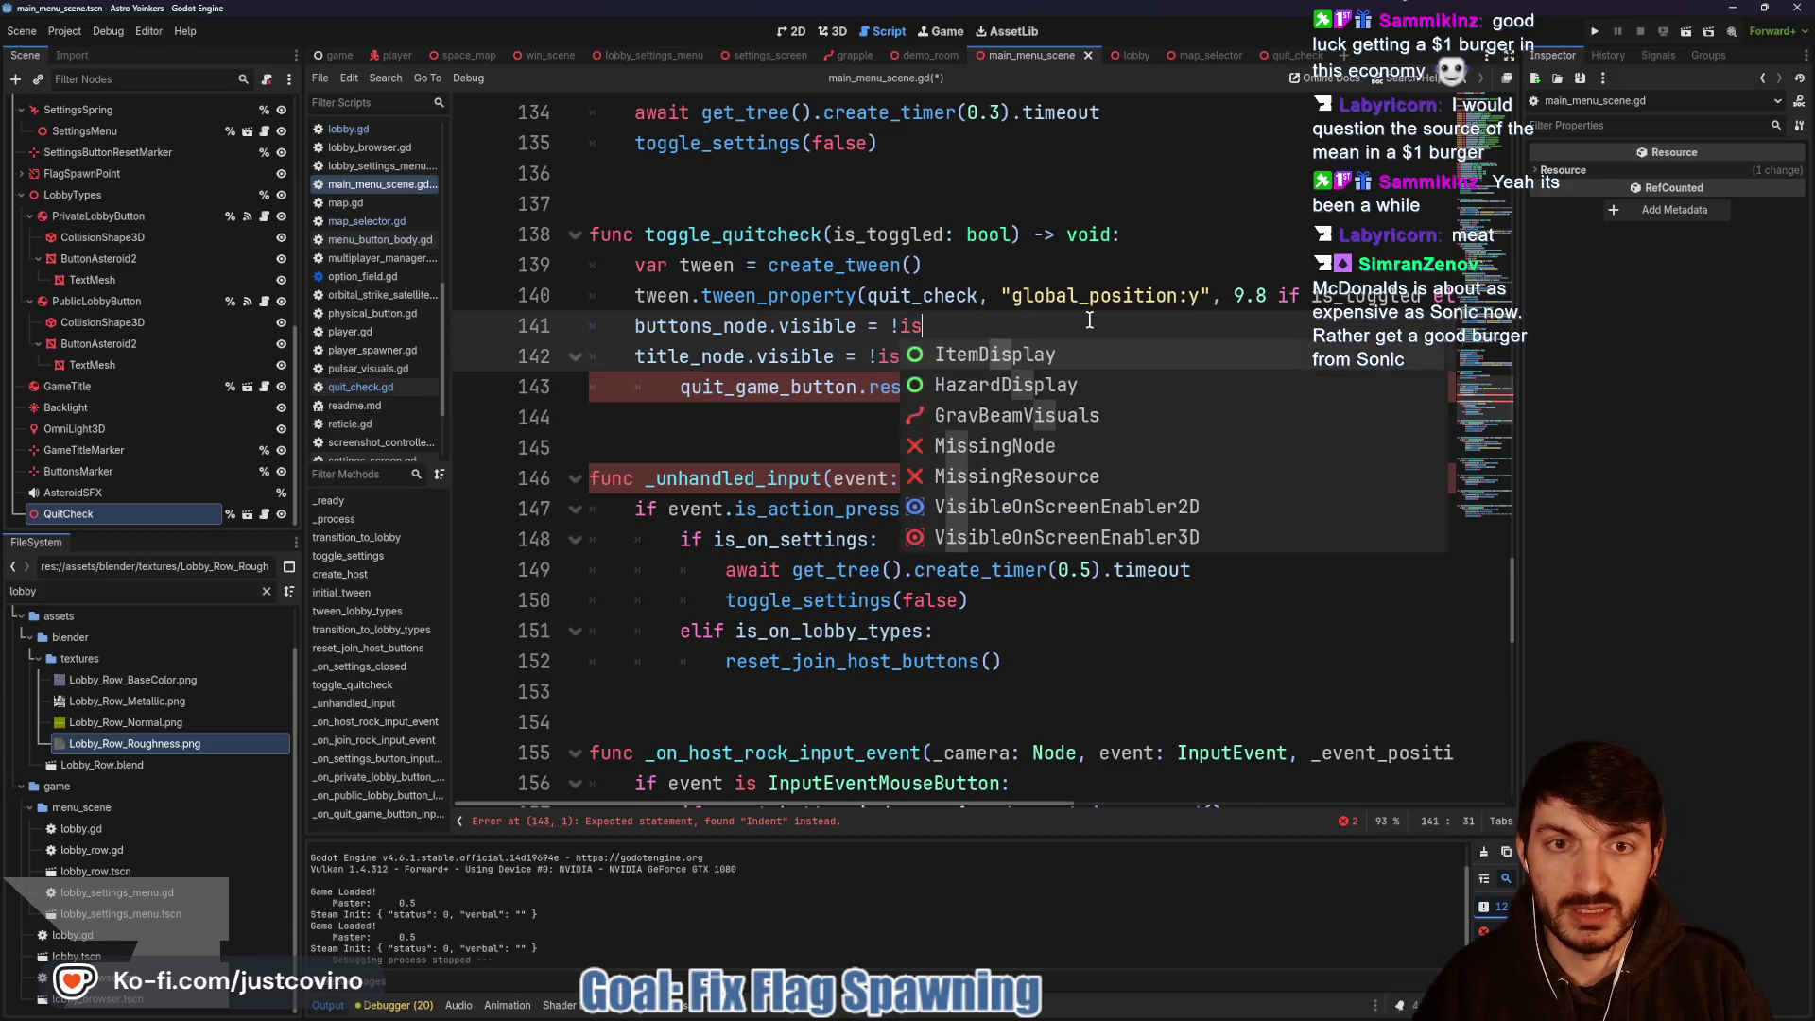
{"action": "type", "text": ")_toggled"}
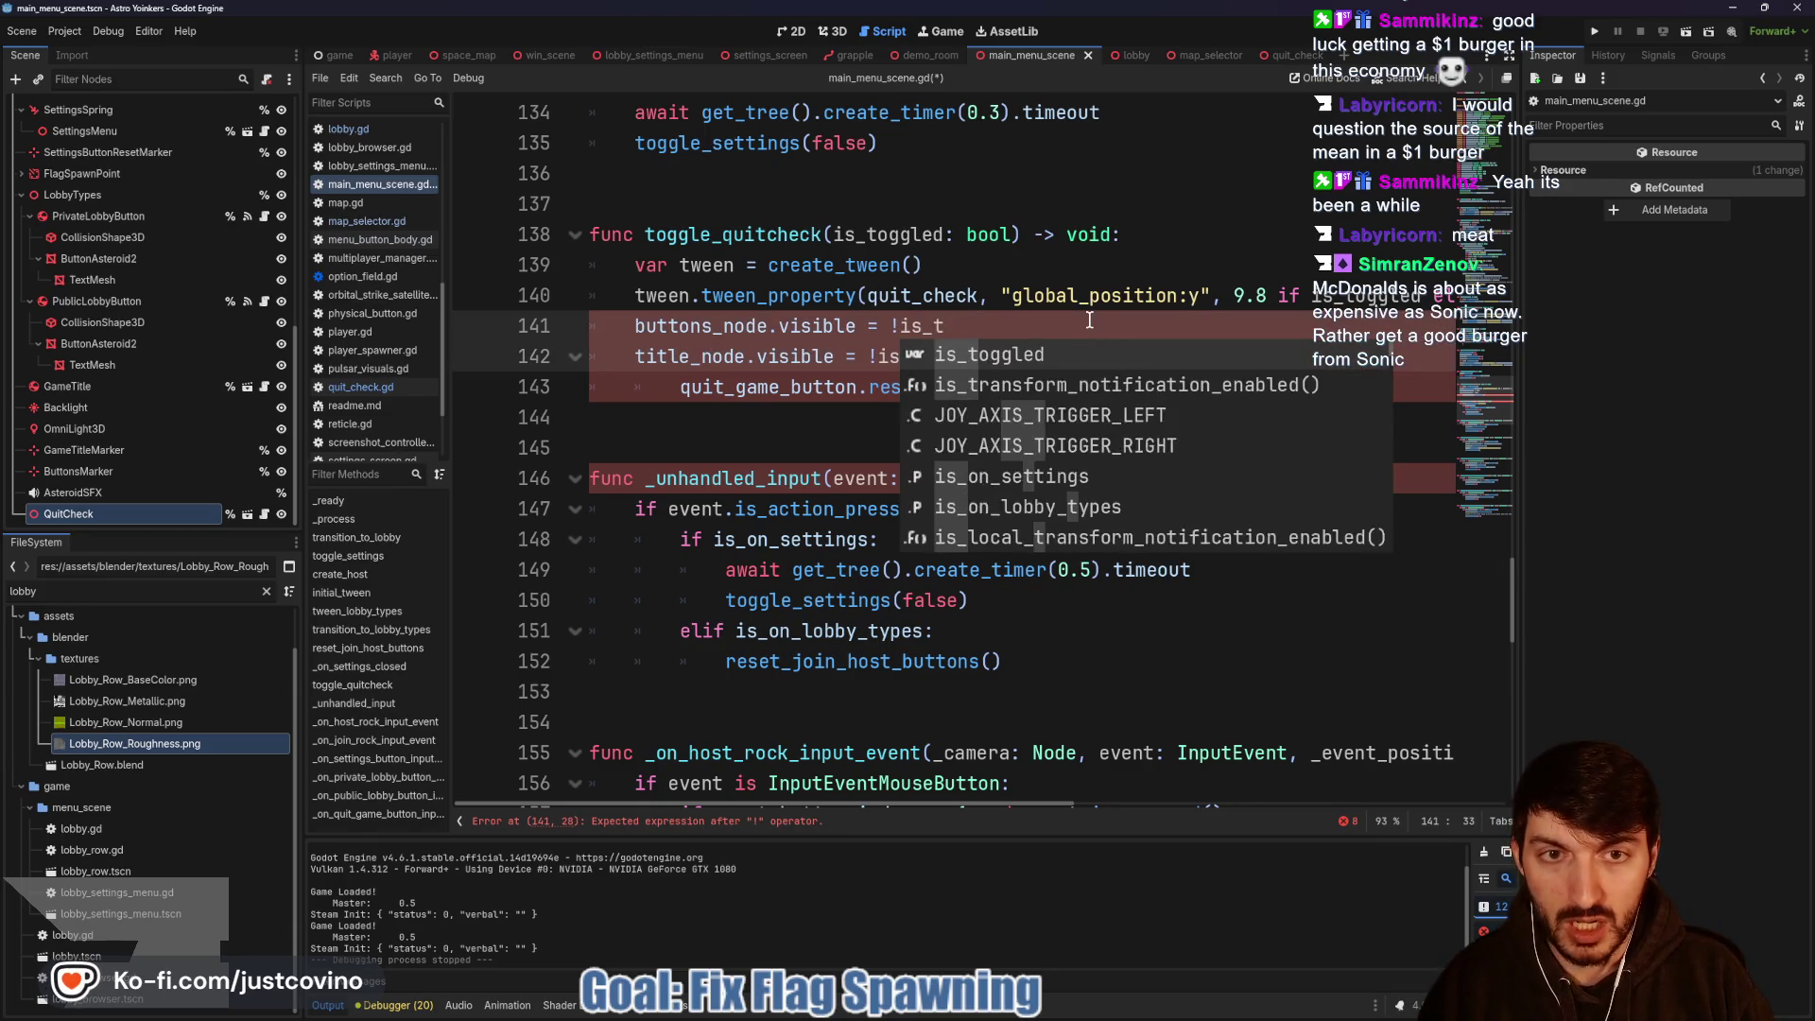
{"action": "left_click", "coordinate": [1044, 356]}
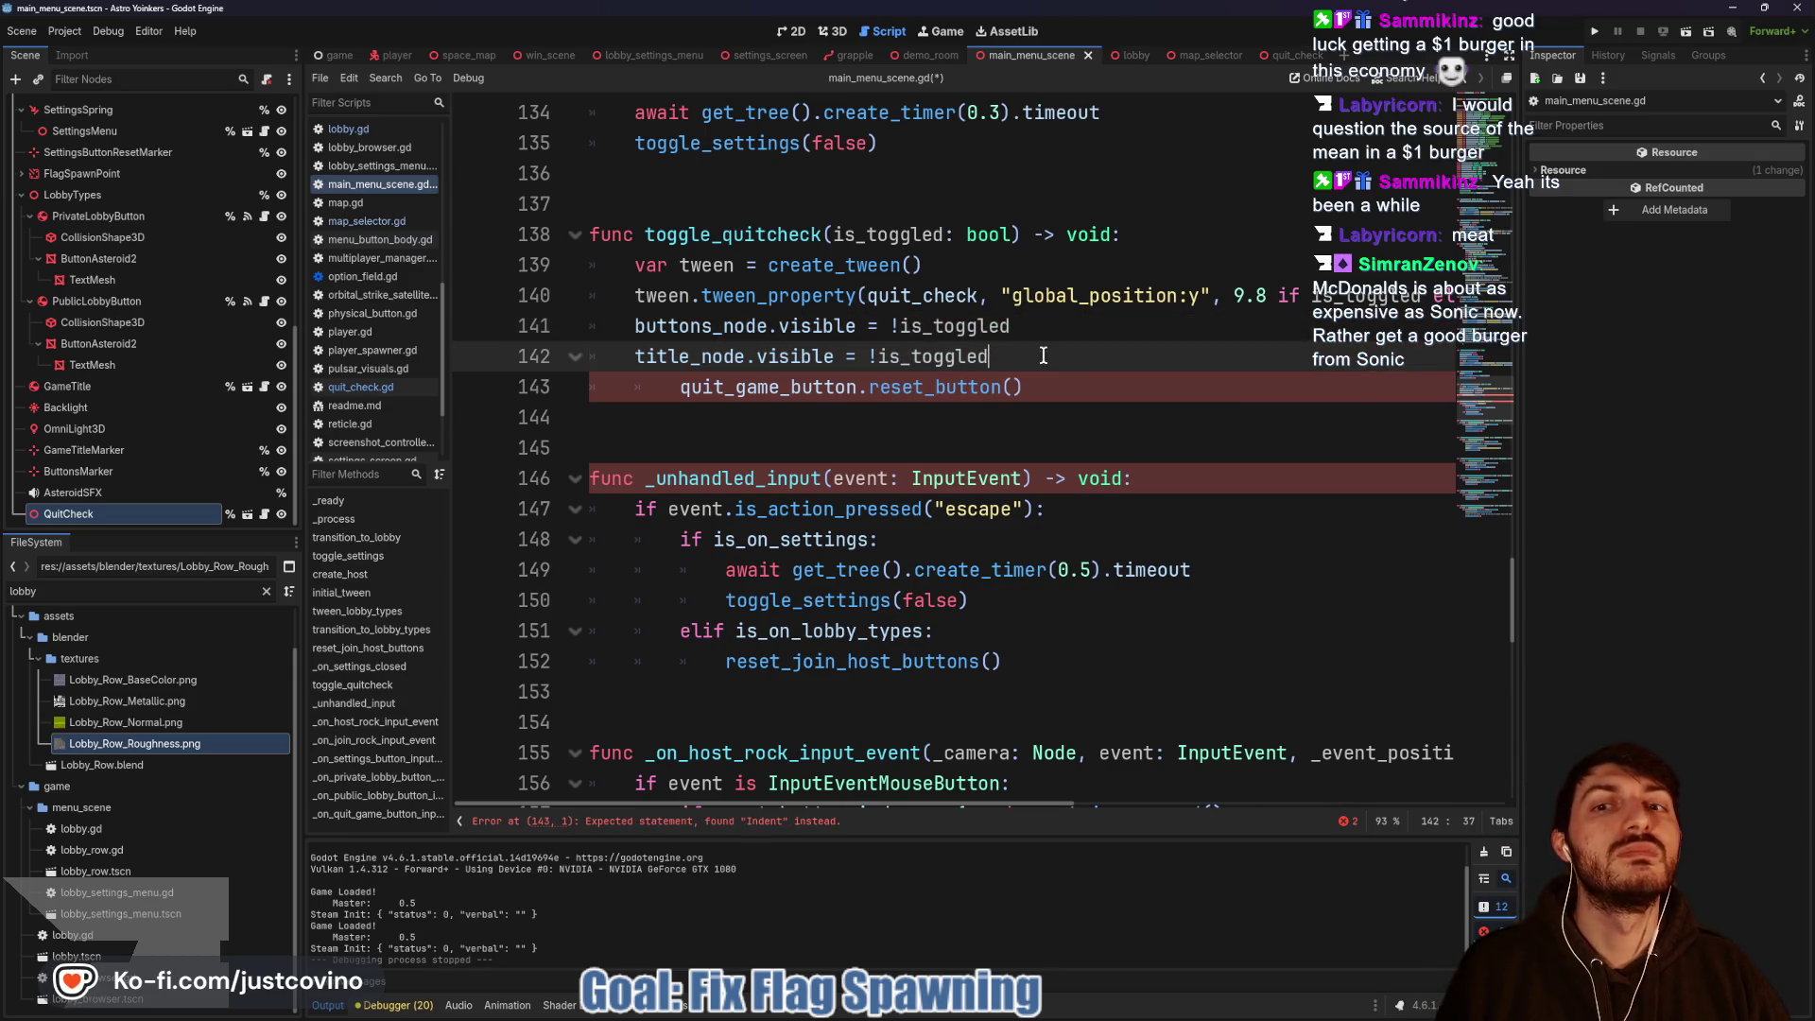
{"action": "scroll", "coordinate": [143, 394], "scroll_direction": "up", "scroll_amount": 5}
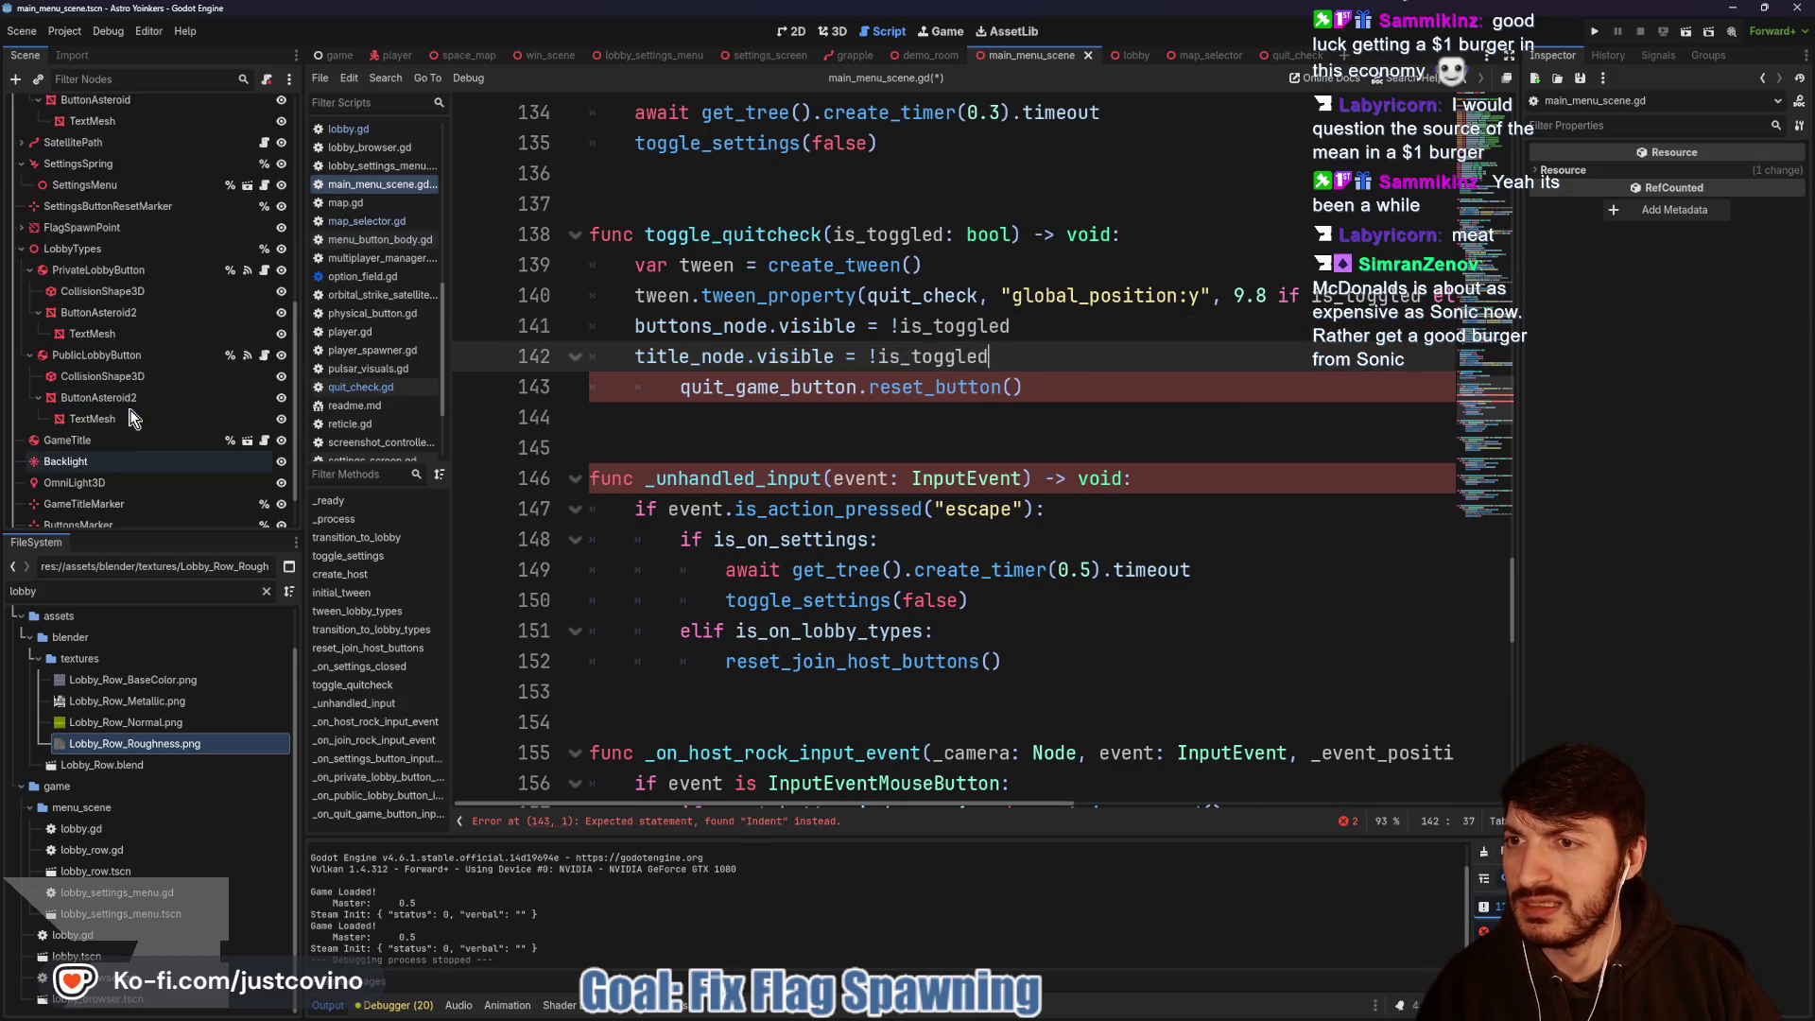
{"action": "scroll", "coordinate": [128, 409], "scroll_direction": "up", "scroll_amount": 4}
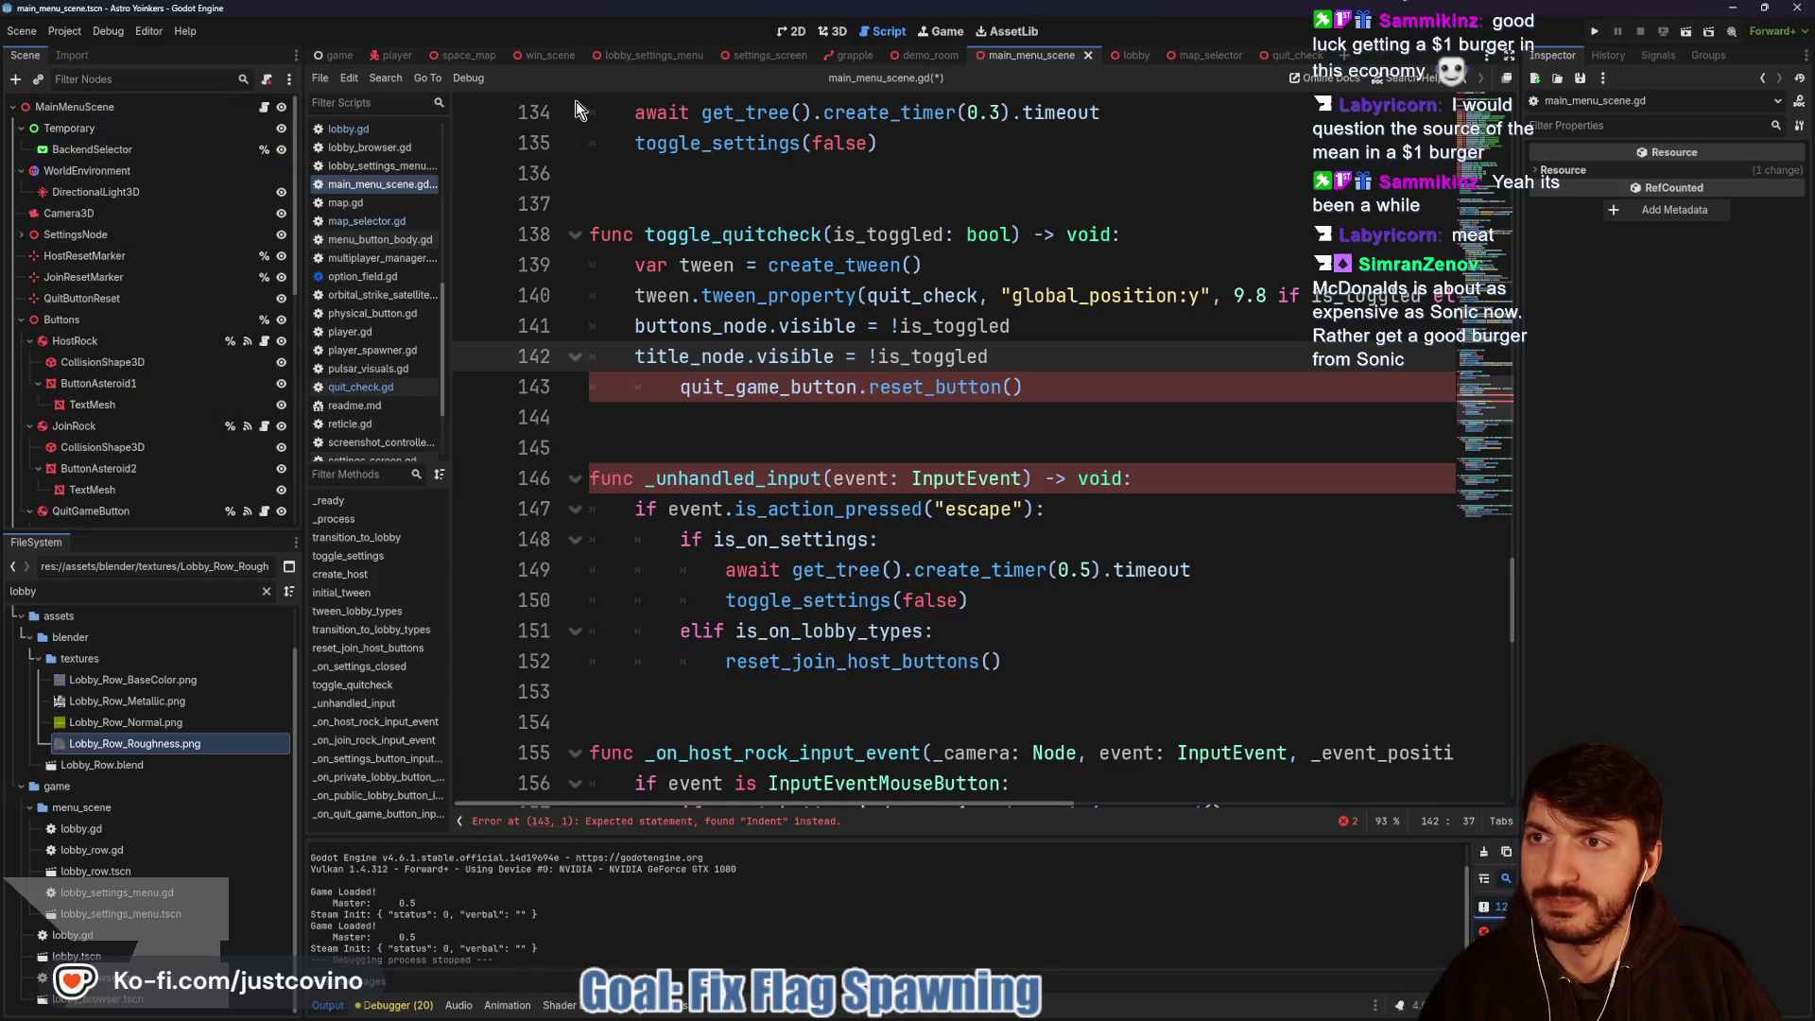
{"action": "left_click", "coordinate": [21, 320]}
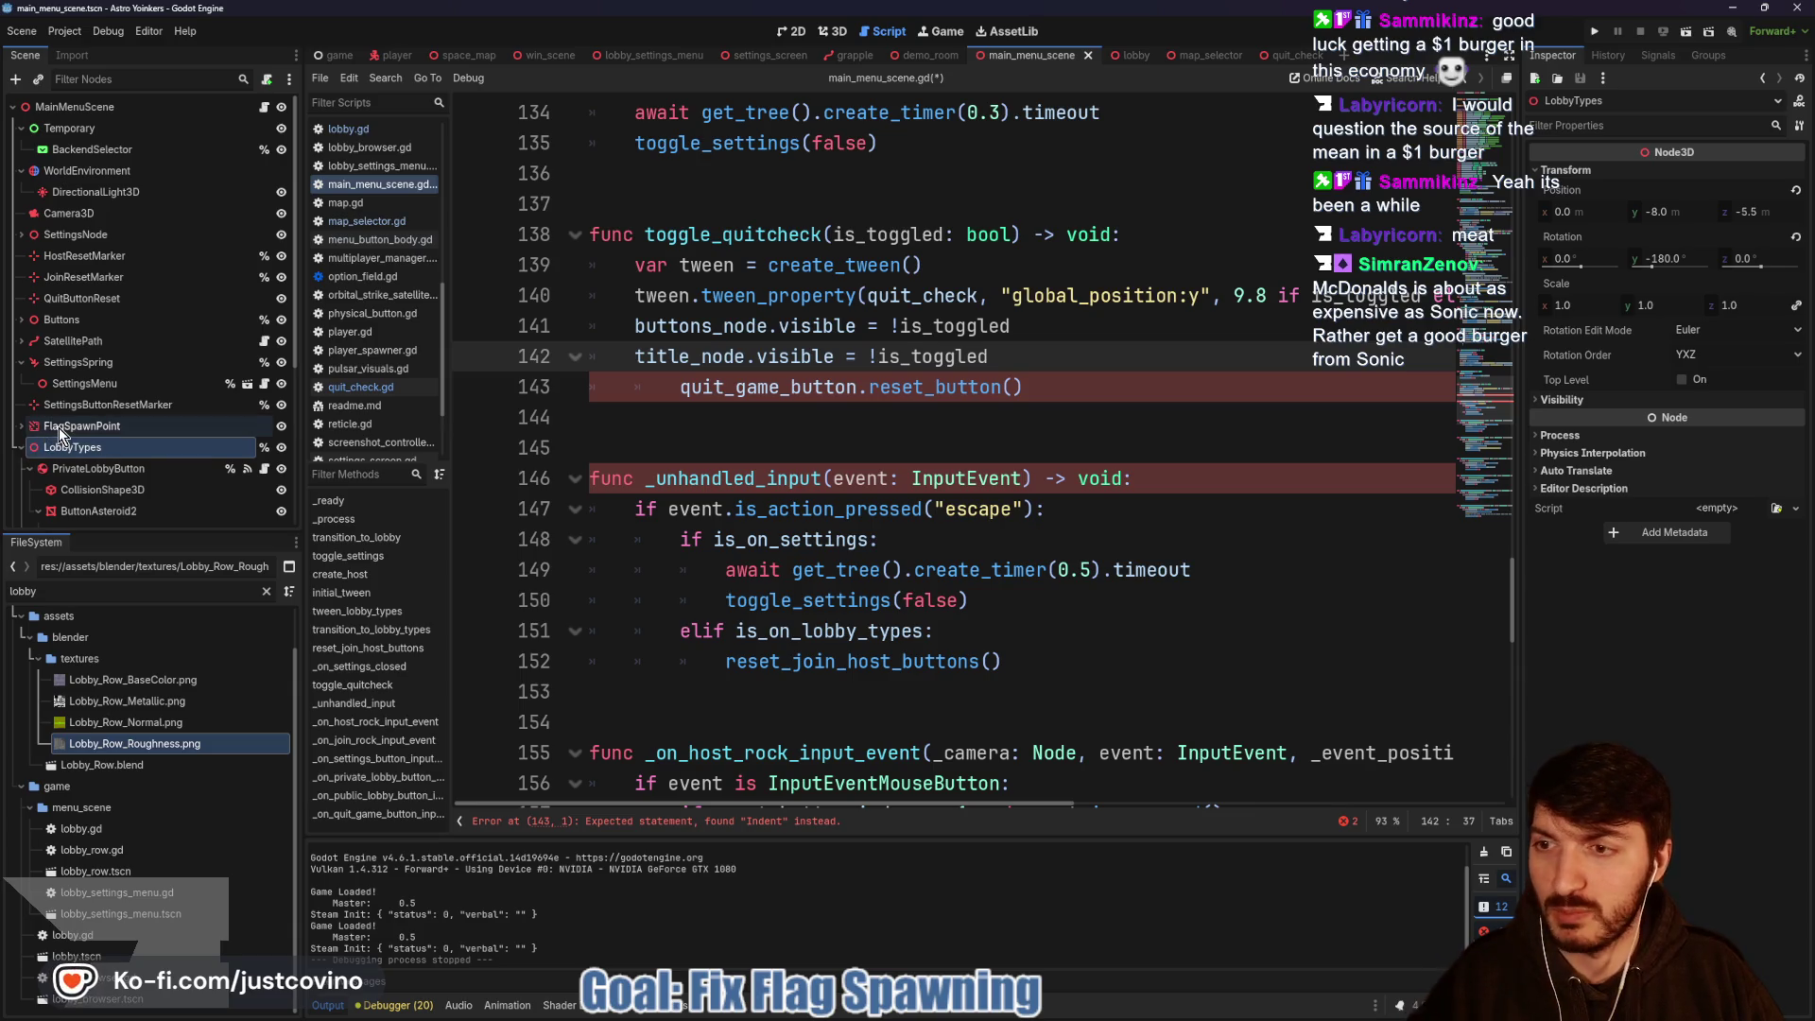
{"action": "left_click", "coordinate": [58, 427]}
{"action": "left_click", "coordinate": [829, 32]}
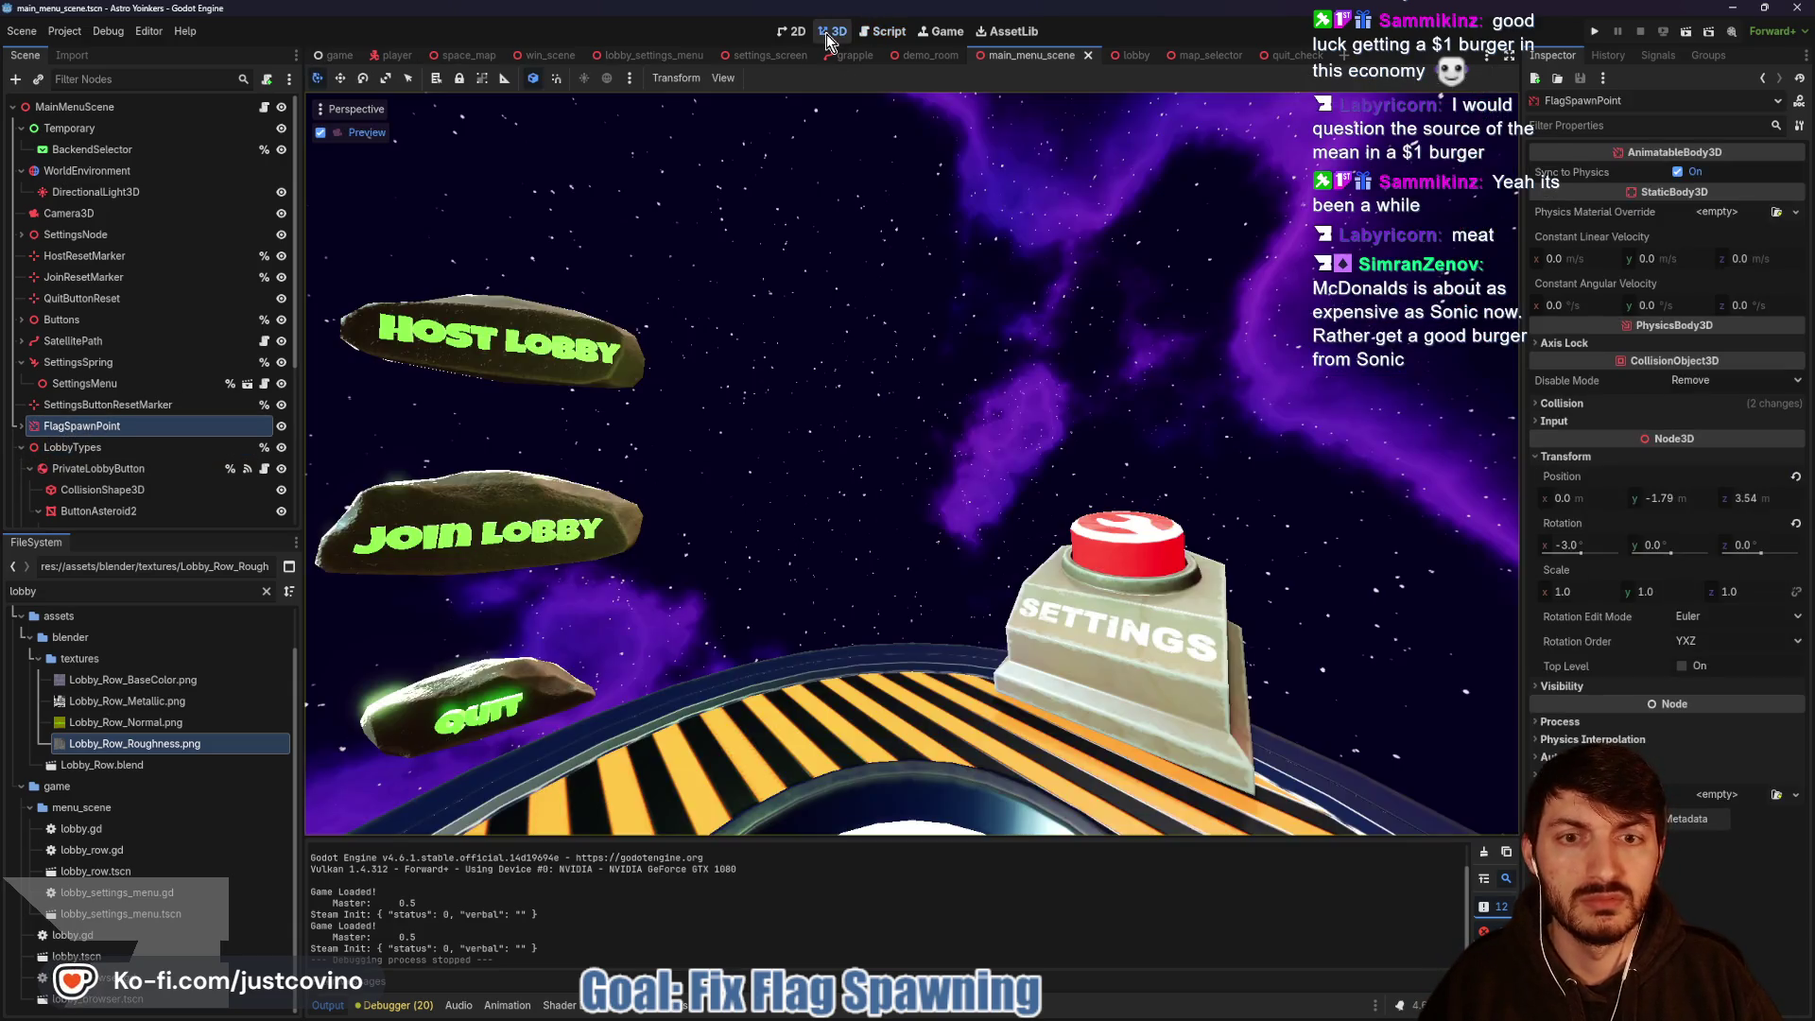
{"action": "left_click", "coordinate": [321, 133]}
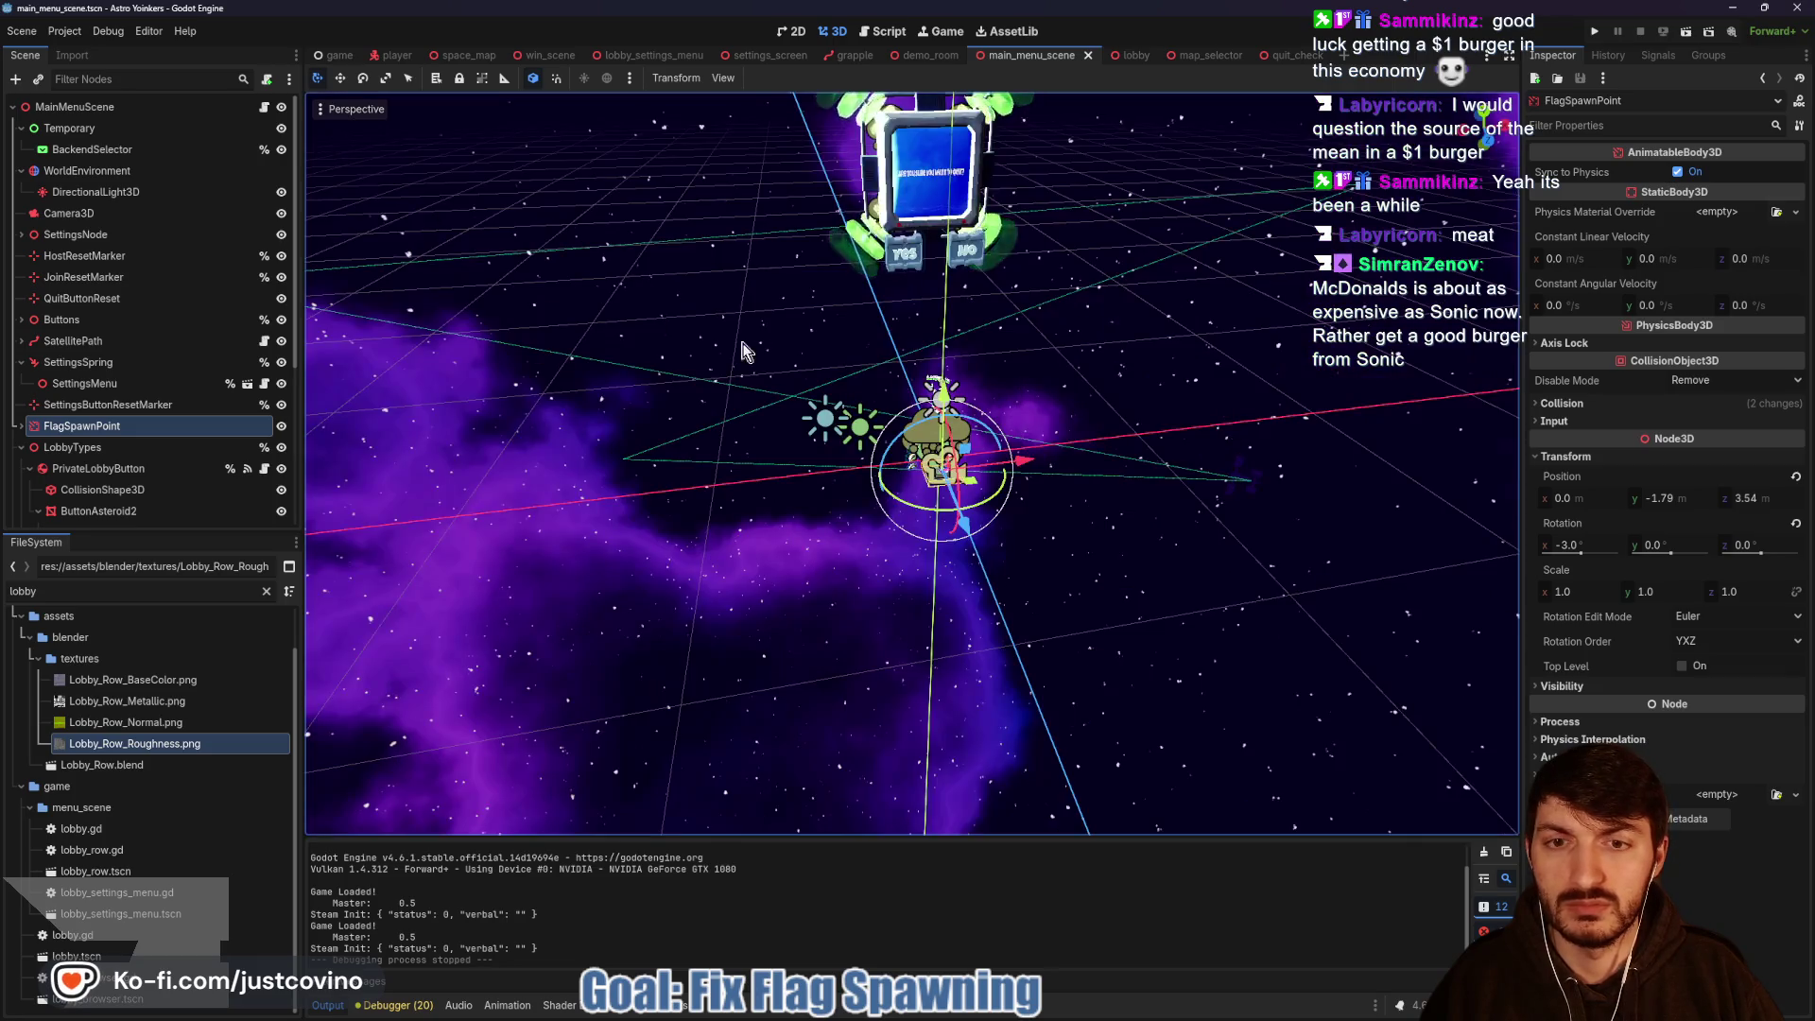
{"action": "scroll", "coordinate": [447, 424], "scroll_direction": "up", "scroll_amount": 3}
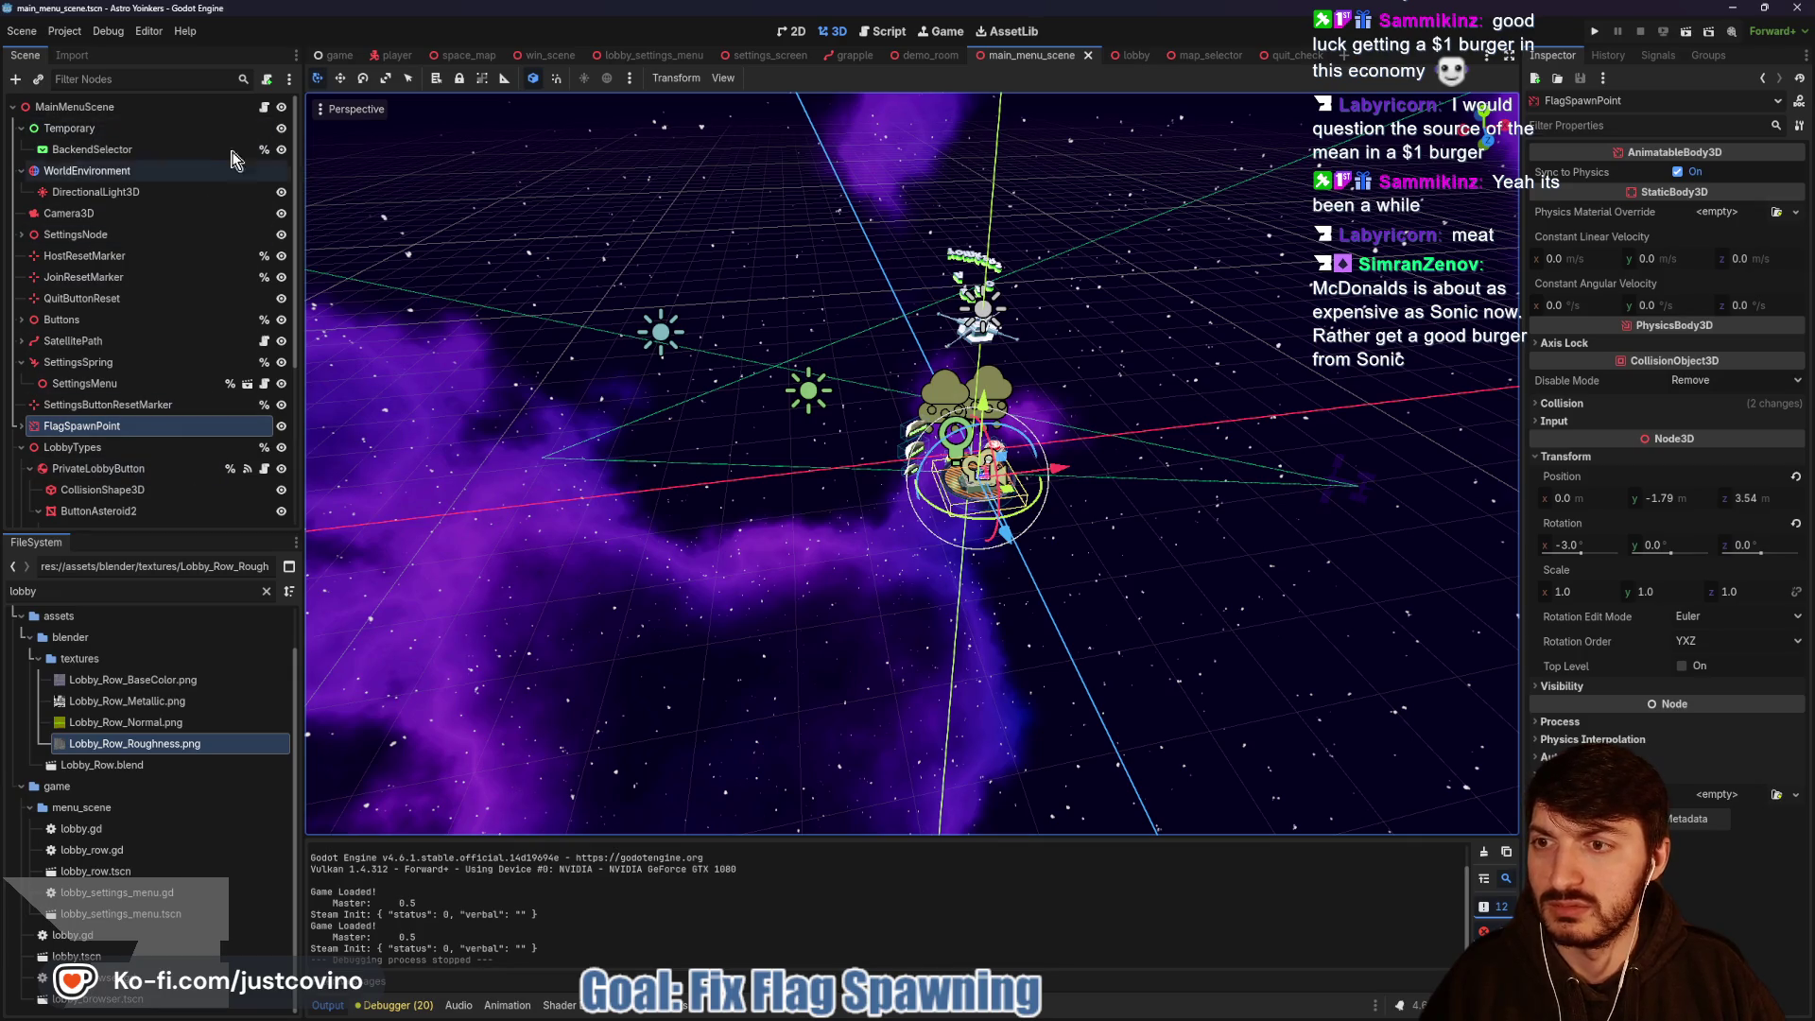
{"action": "key", "text": "ctrl+F3"}
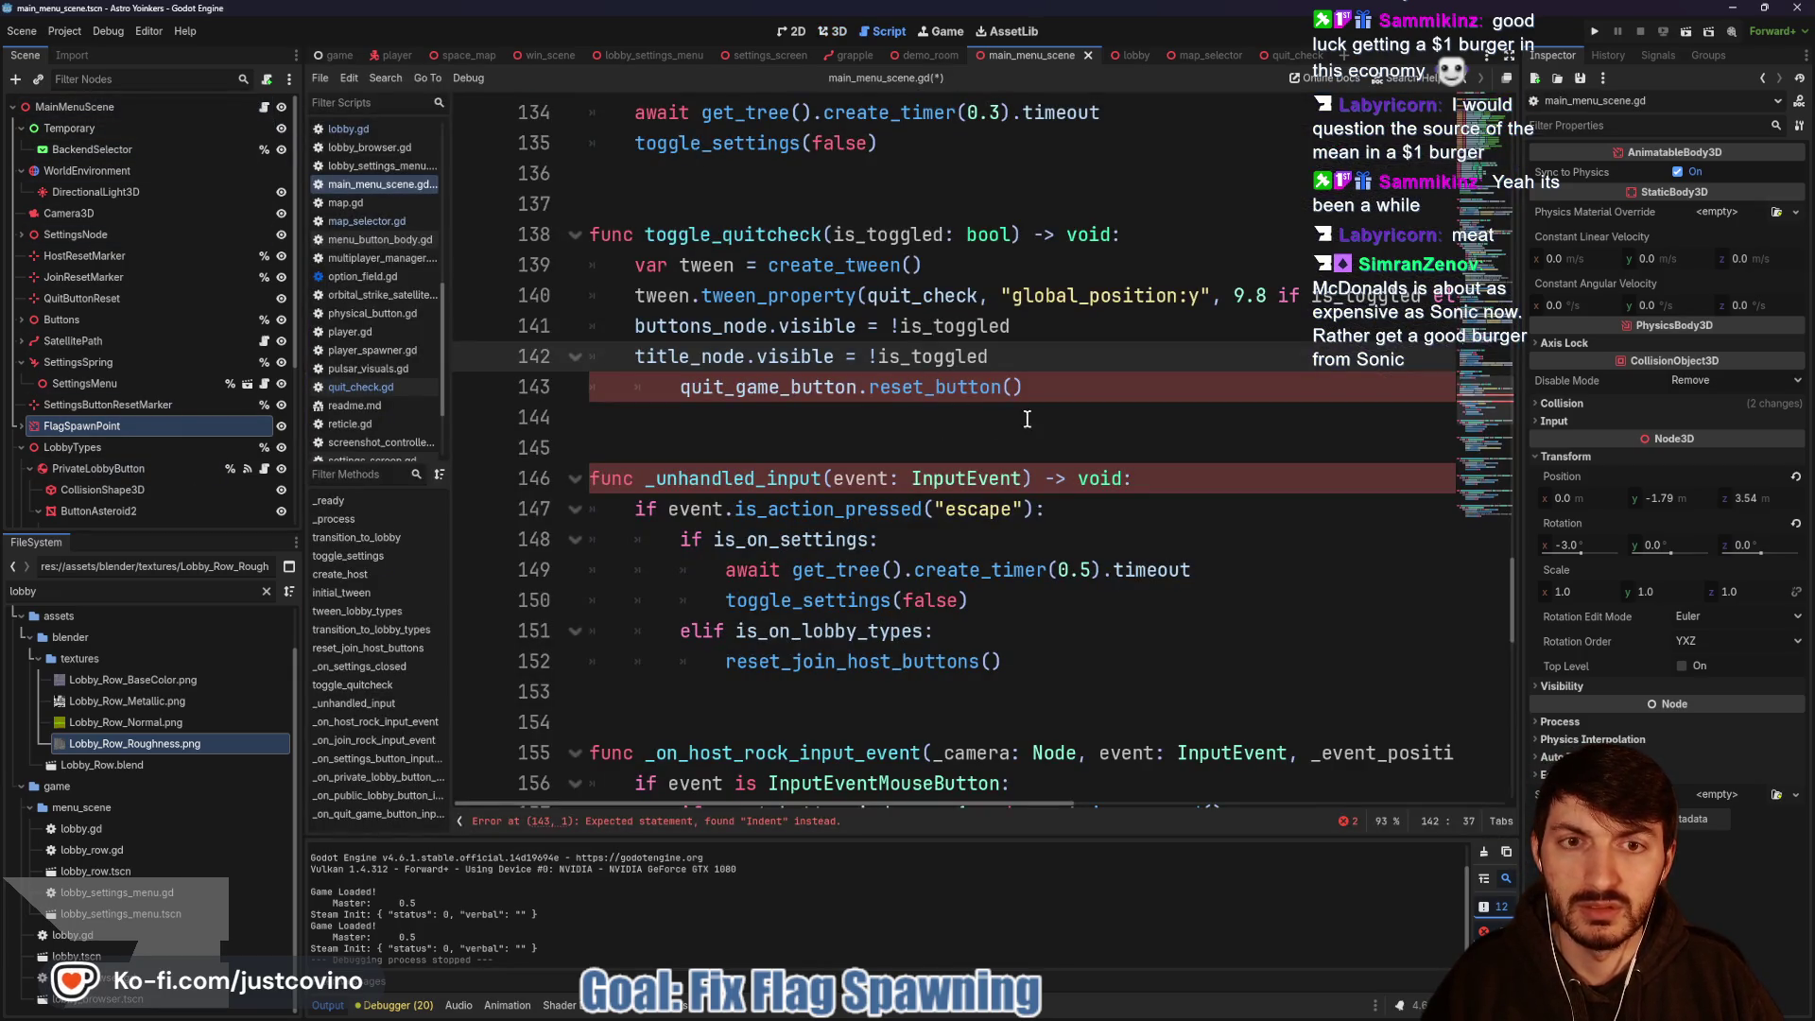
Add 'flag_spawn_point.visible = !is_toggled' below the title visibility line.
{"action": "scroll", "coordinate": [1033, 420], "scroll_direction": "up", "scroll_amount": 6}
{"action": "scroll", "coordinate": [1005, 422], "scroll_direction": "down", "scroll_amount": 10}
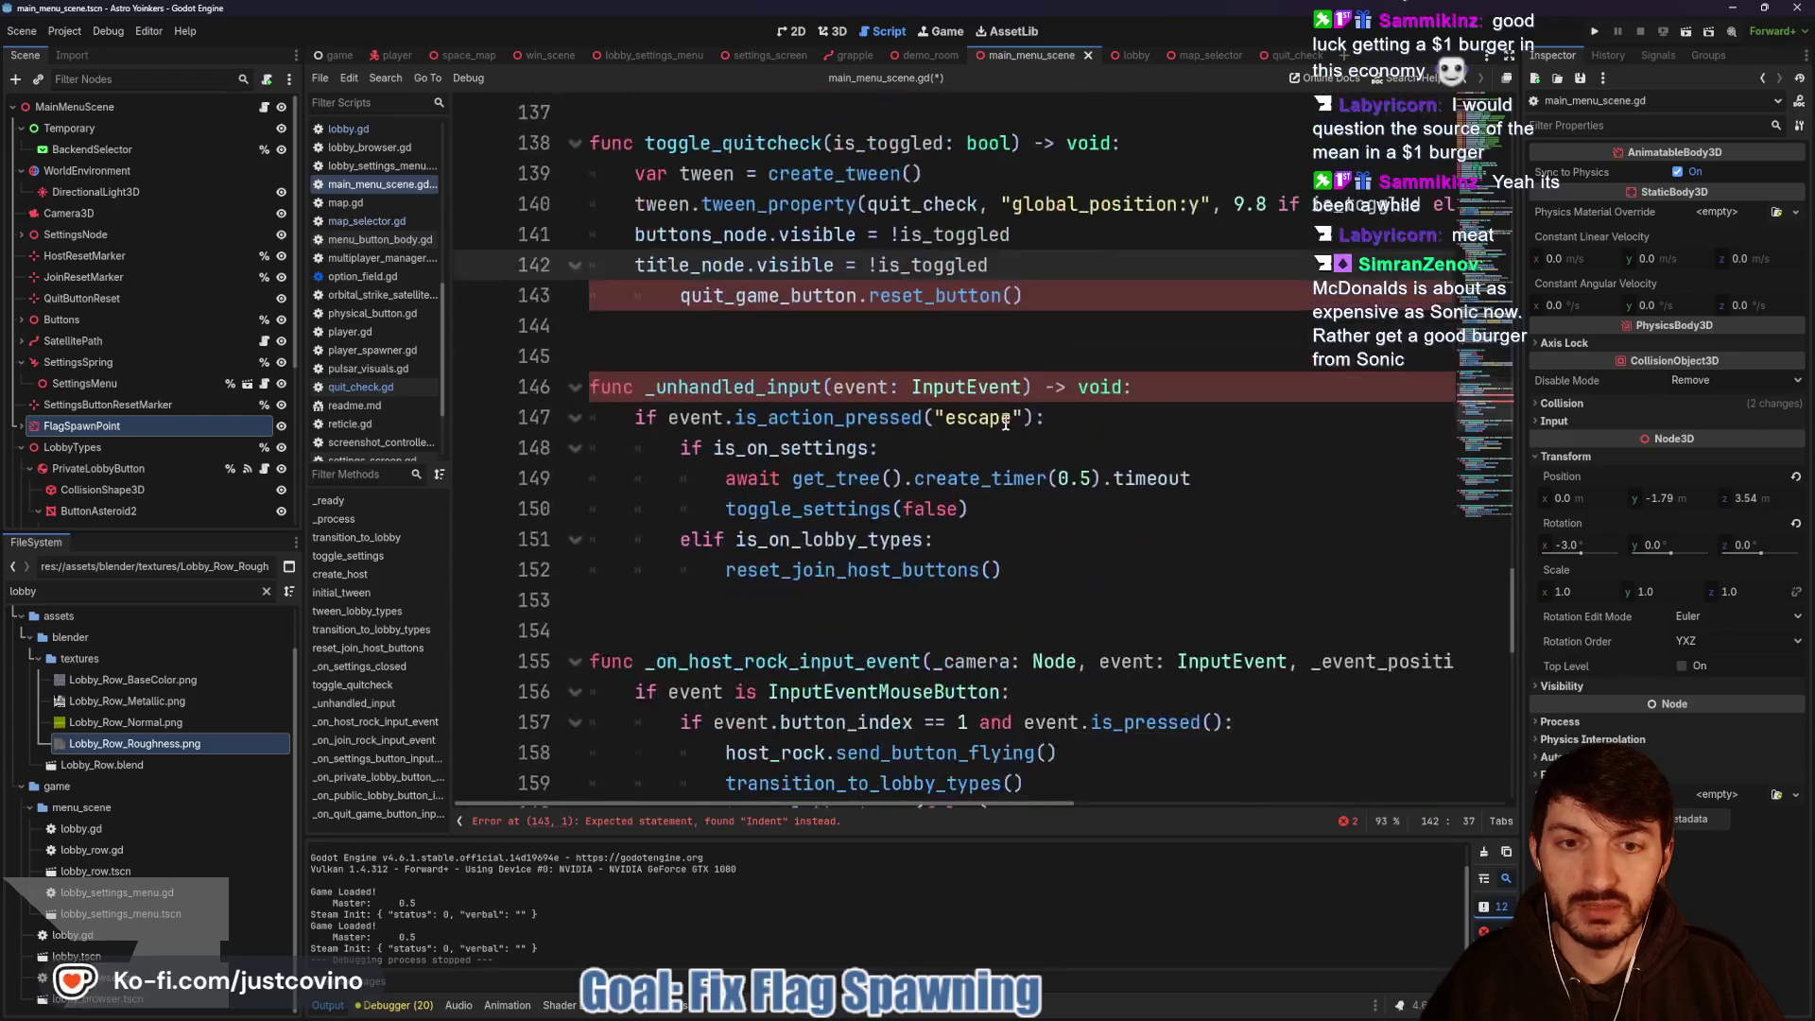
{"action": "key", "text": "Return"}
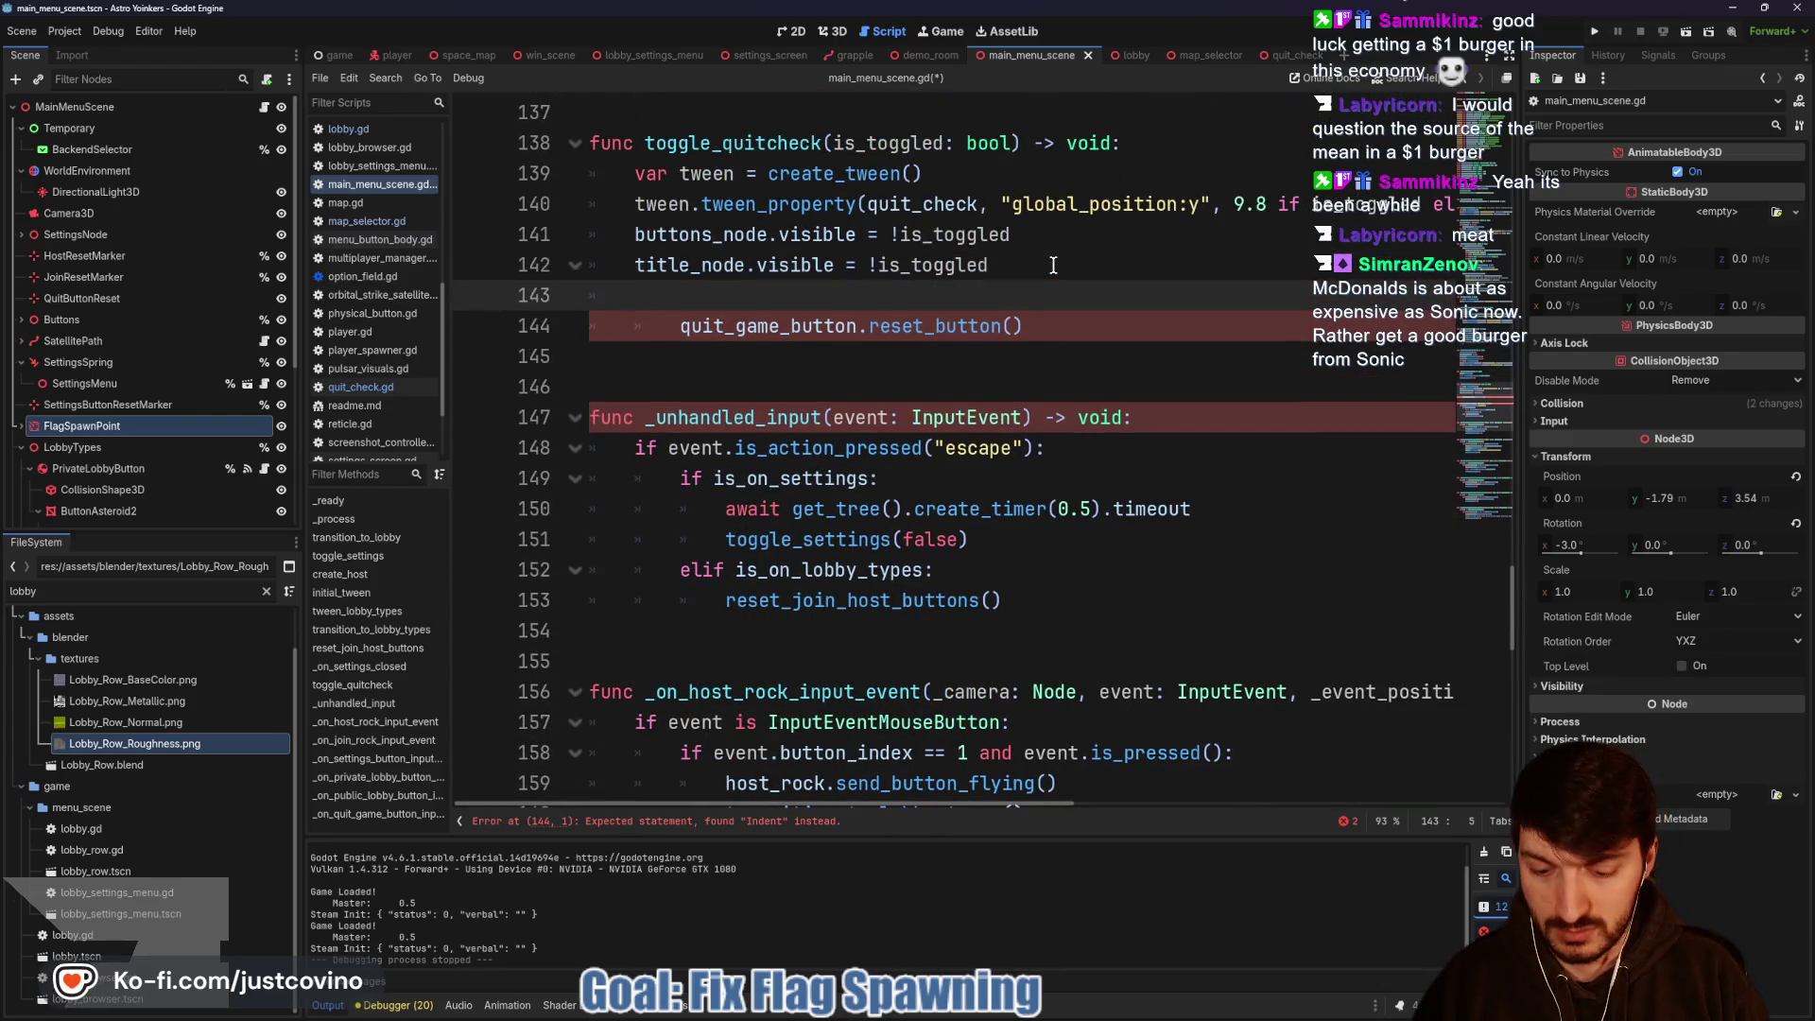
{"action": "type", "text": "flag_spawn_point.visib"}
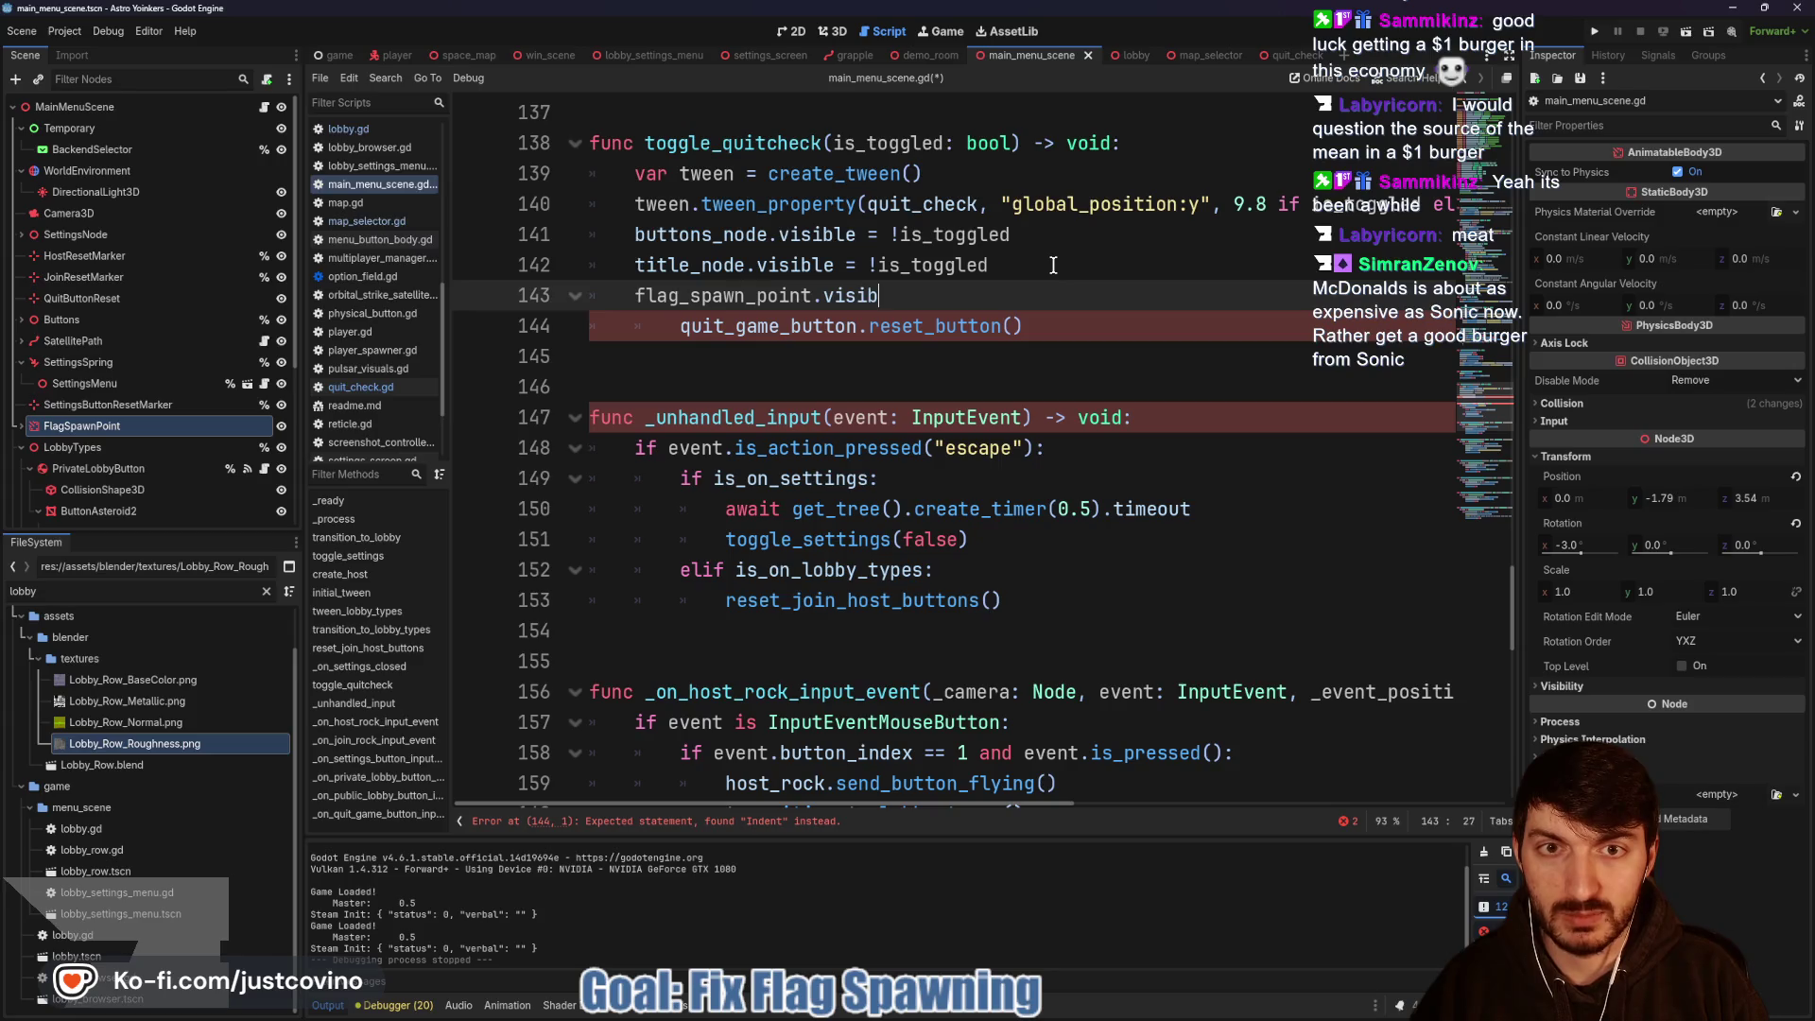
{"action": "type", "text": "le = !is_toggled"}
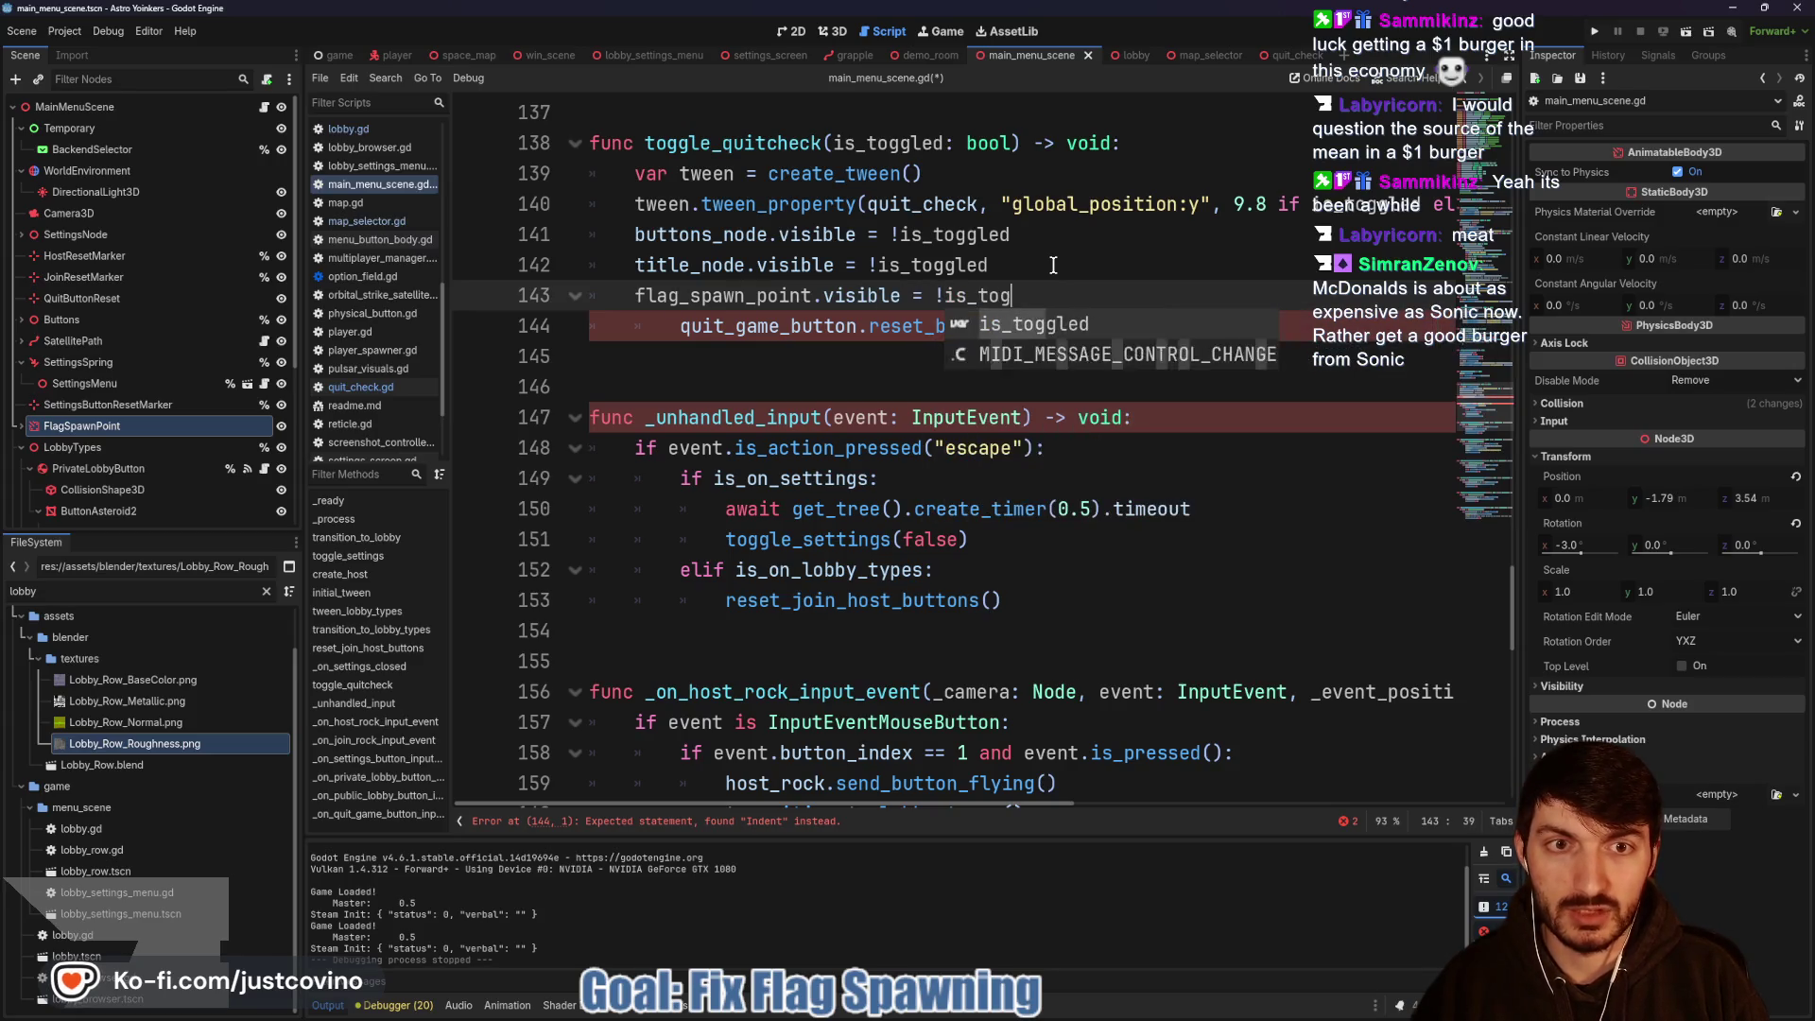
{"action": "key", "text": "Return"}
{"action": "type", "text": "if !is_toggled:"}
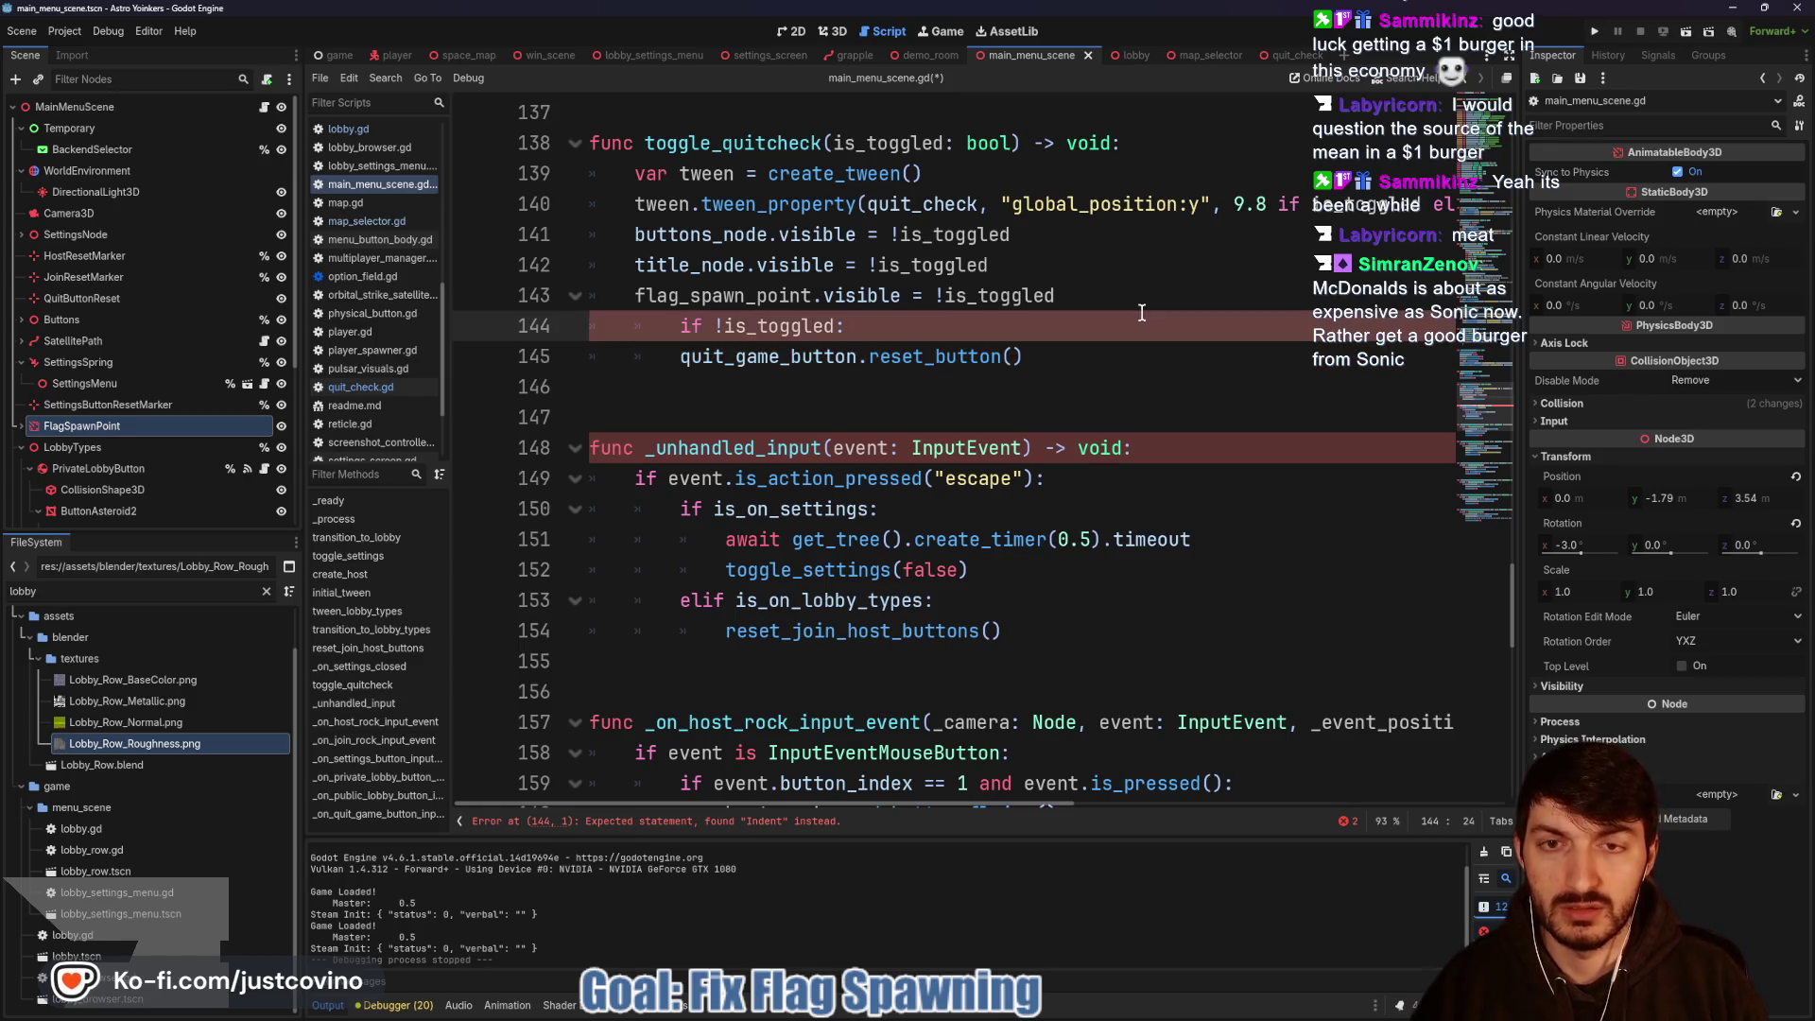
Fix indentation so quit_game_button.reset_button() sits under 'if !is_toggled:'.
{"action": "left_click", "coordinate": [639, 354]}
{"action": "key", "text": "Tab"}
{"action": "key", "text": "Down"}
{"action": "key", "text": "Down"}
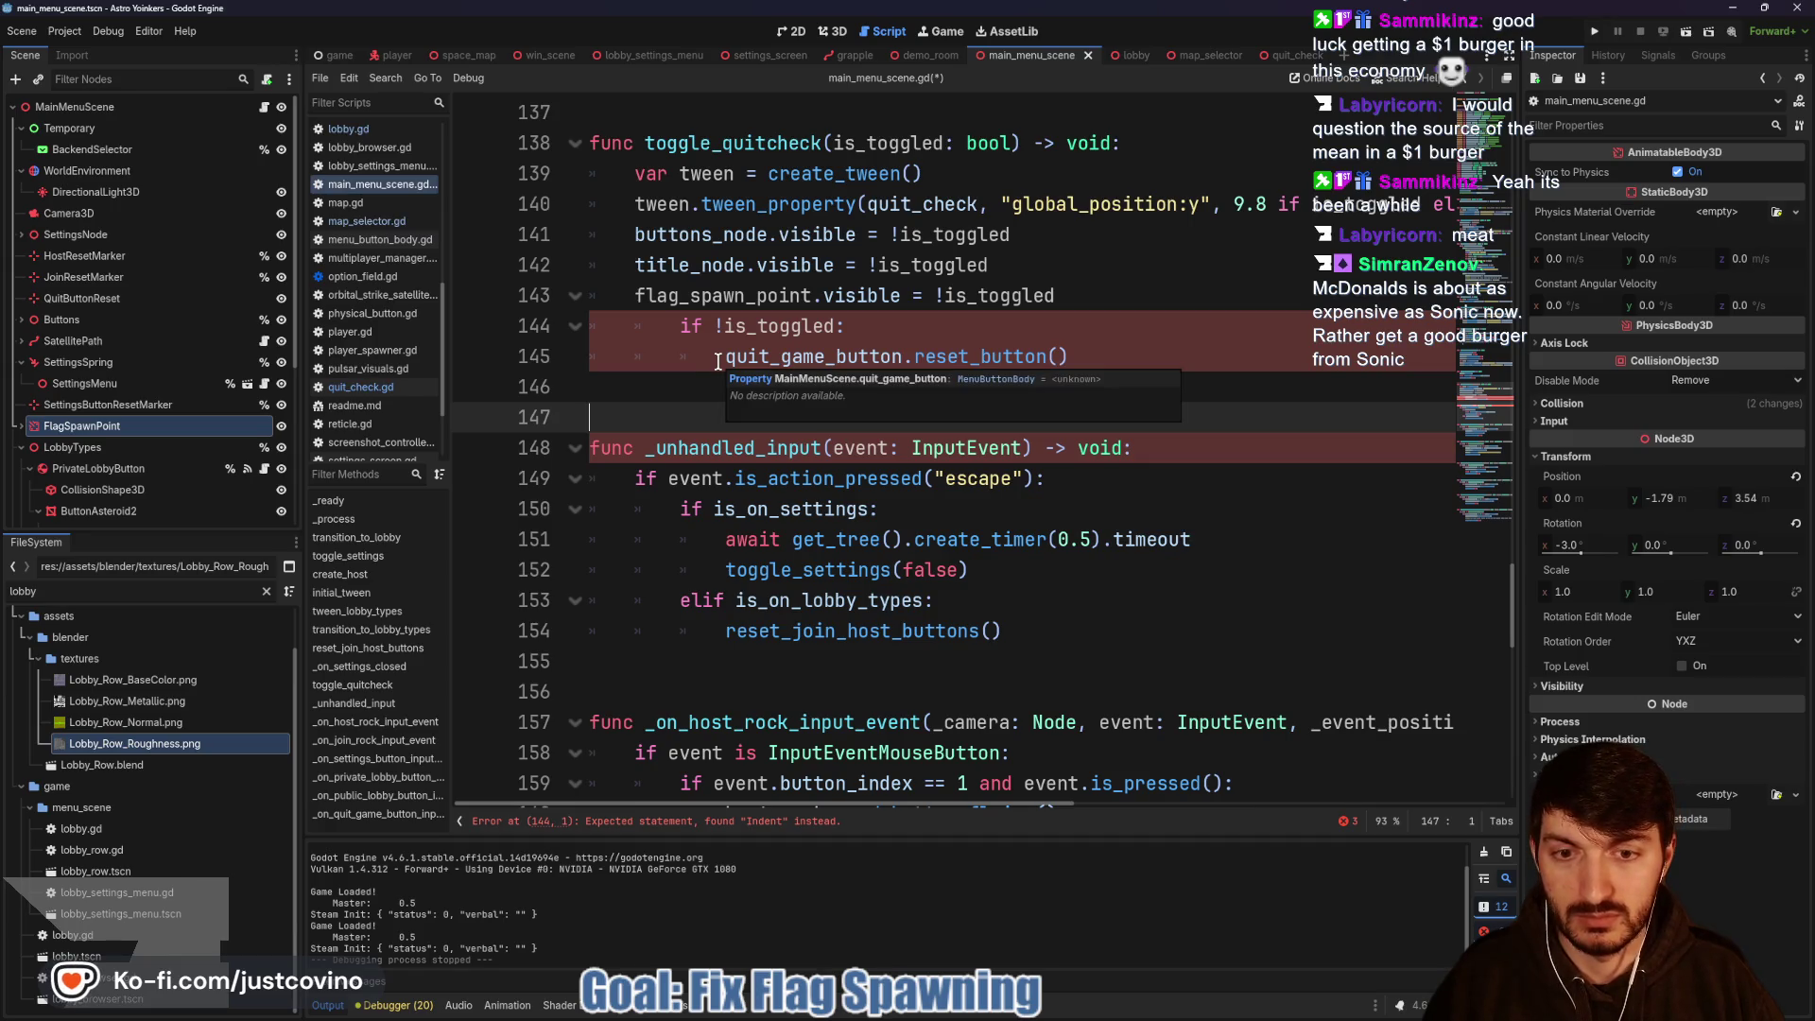
{"action": "left_click", "coordinate": [672, 327]}
{"action": "key", "text": "BackSpace"}
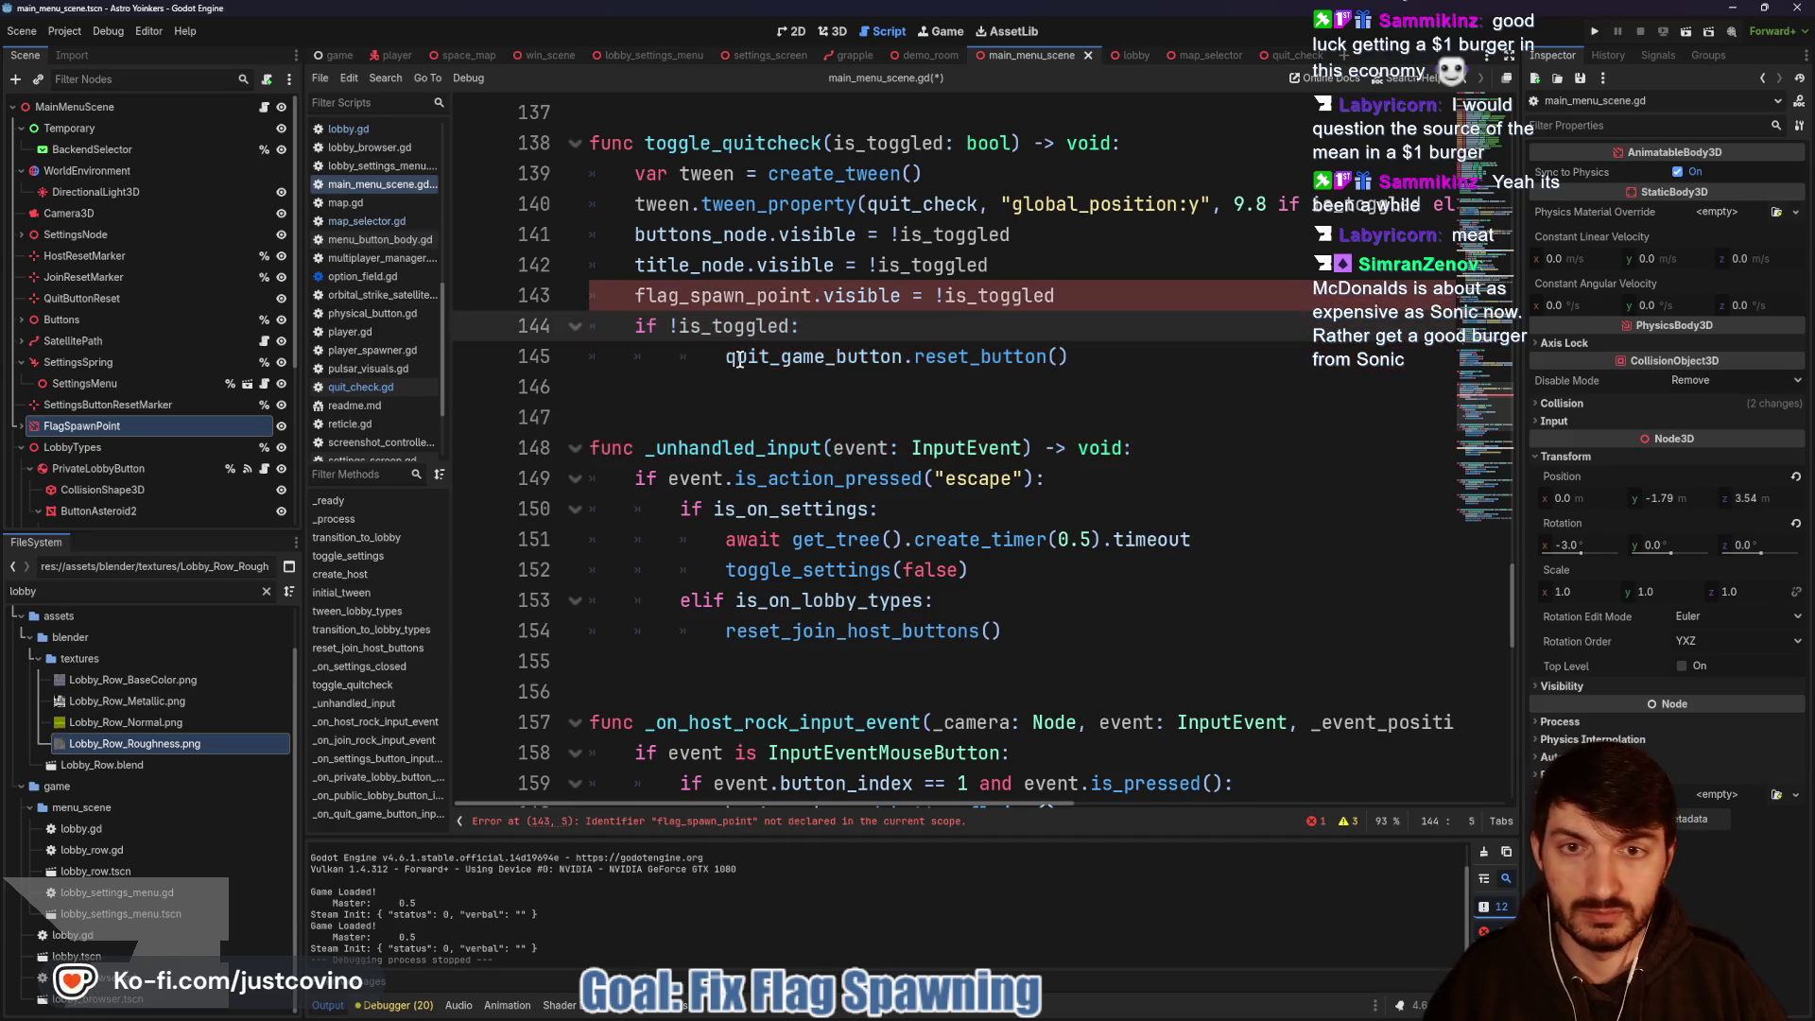
{"action": "left_click", "coordinate": [726, 357]}
{"action": "key", "text": "BackSpace"}
{"action": "scroll", "coordinate": [796, 368], "scroll_direction": "up", "scroll_amount": 10}
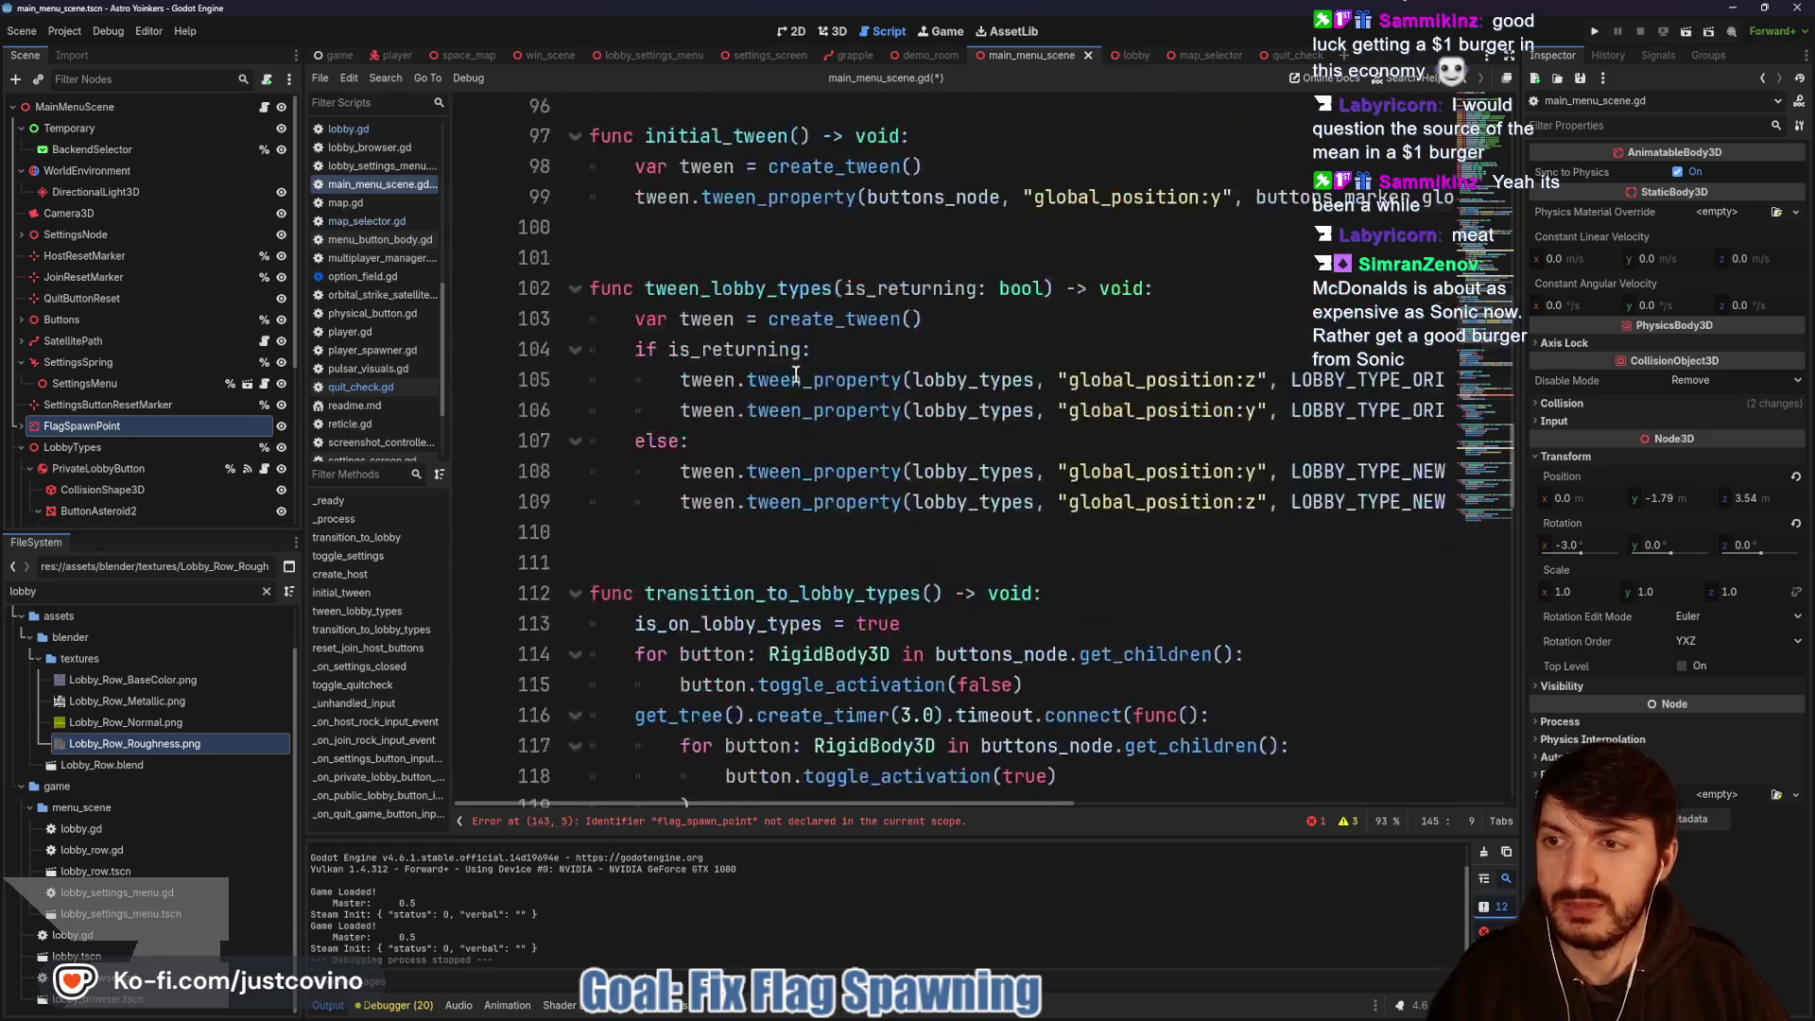
Drop an onready FlagSpawnPoint reference onto line 28 and save the script.
{"action": "scroll", "coordinate": [796, 376], "scroll_direction": "up", "scroll_amount": 18}
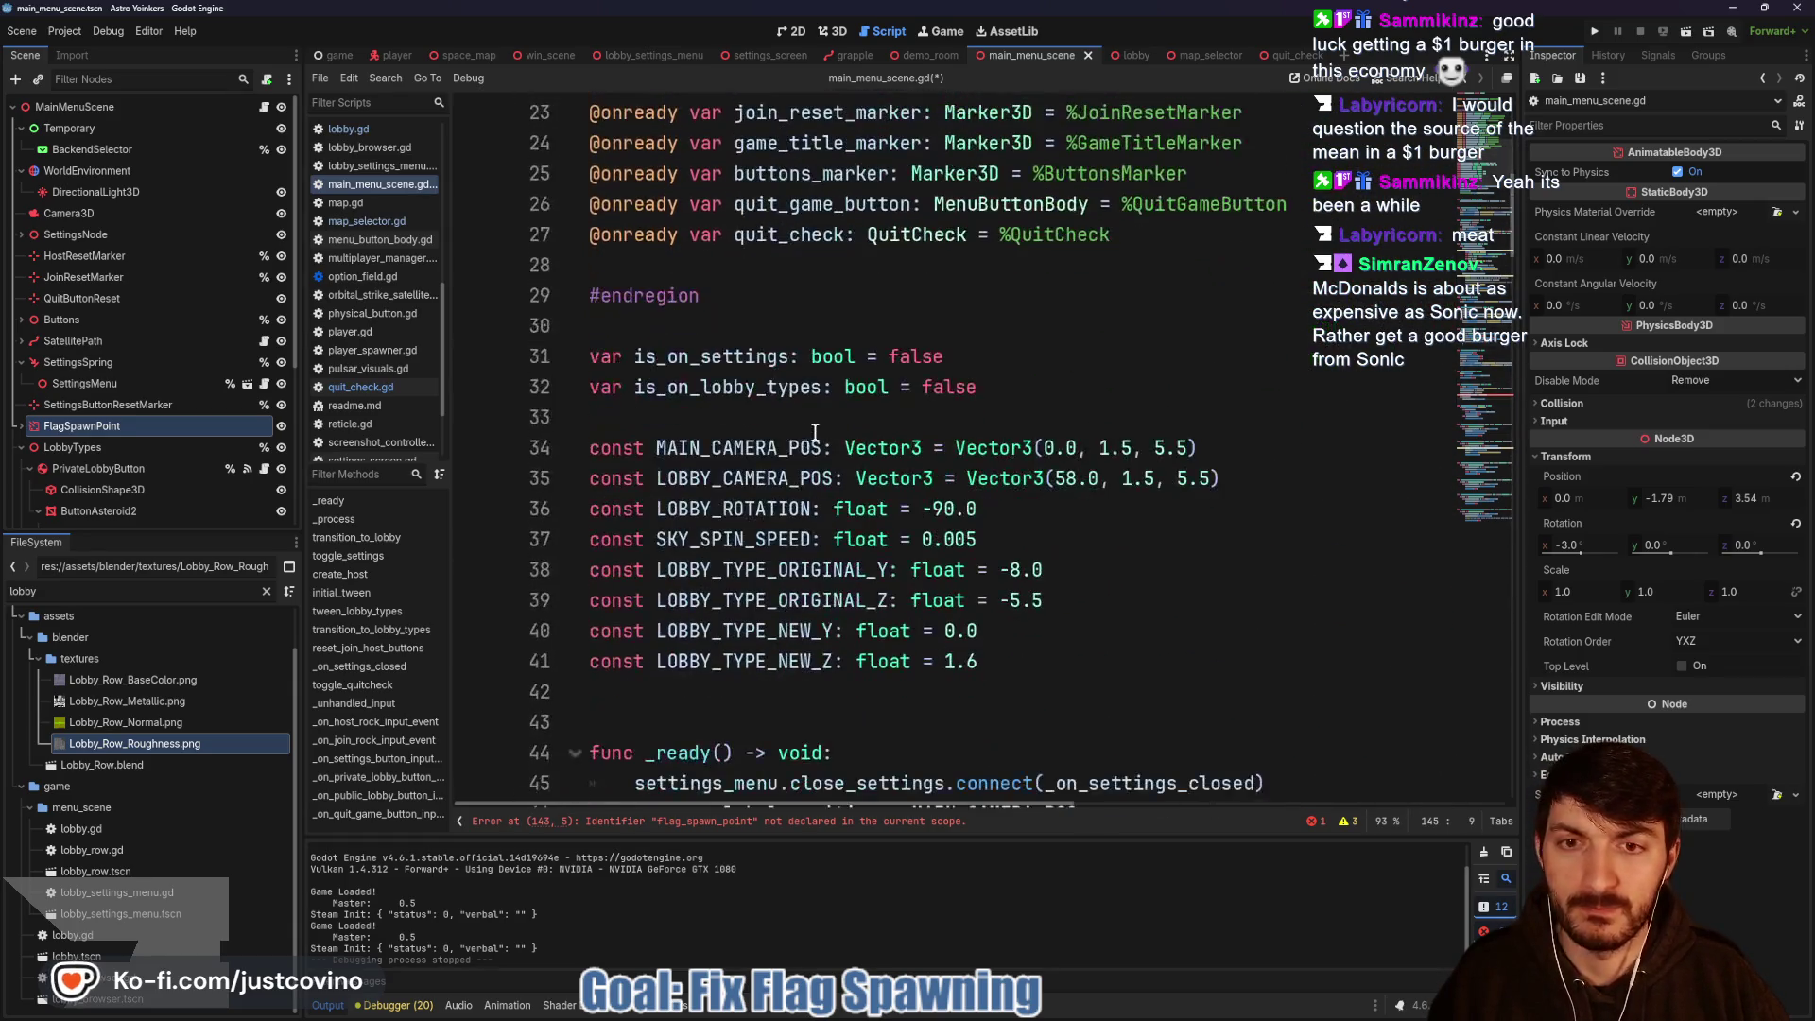
{"action": "left_click", "coordinate": [770, 264]}
{"action": "left_click_drag", "start_coordinate": [113, 427], "coordinate": [620, 264]}
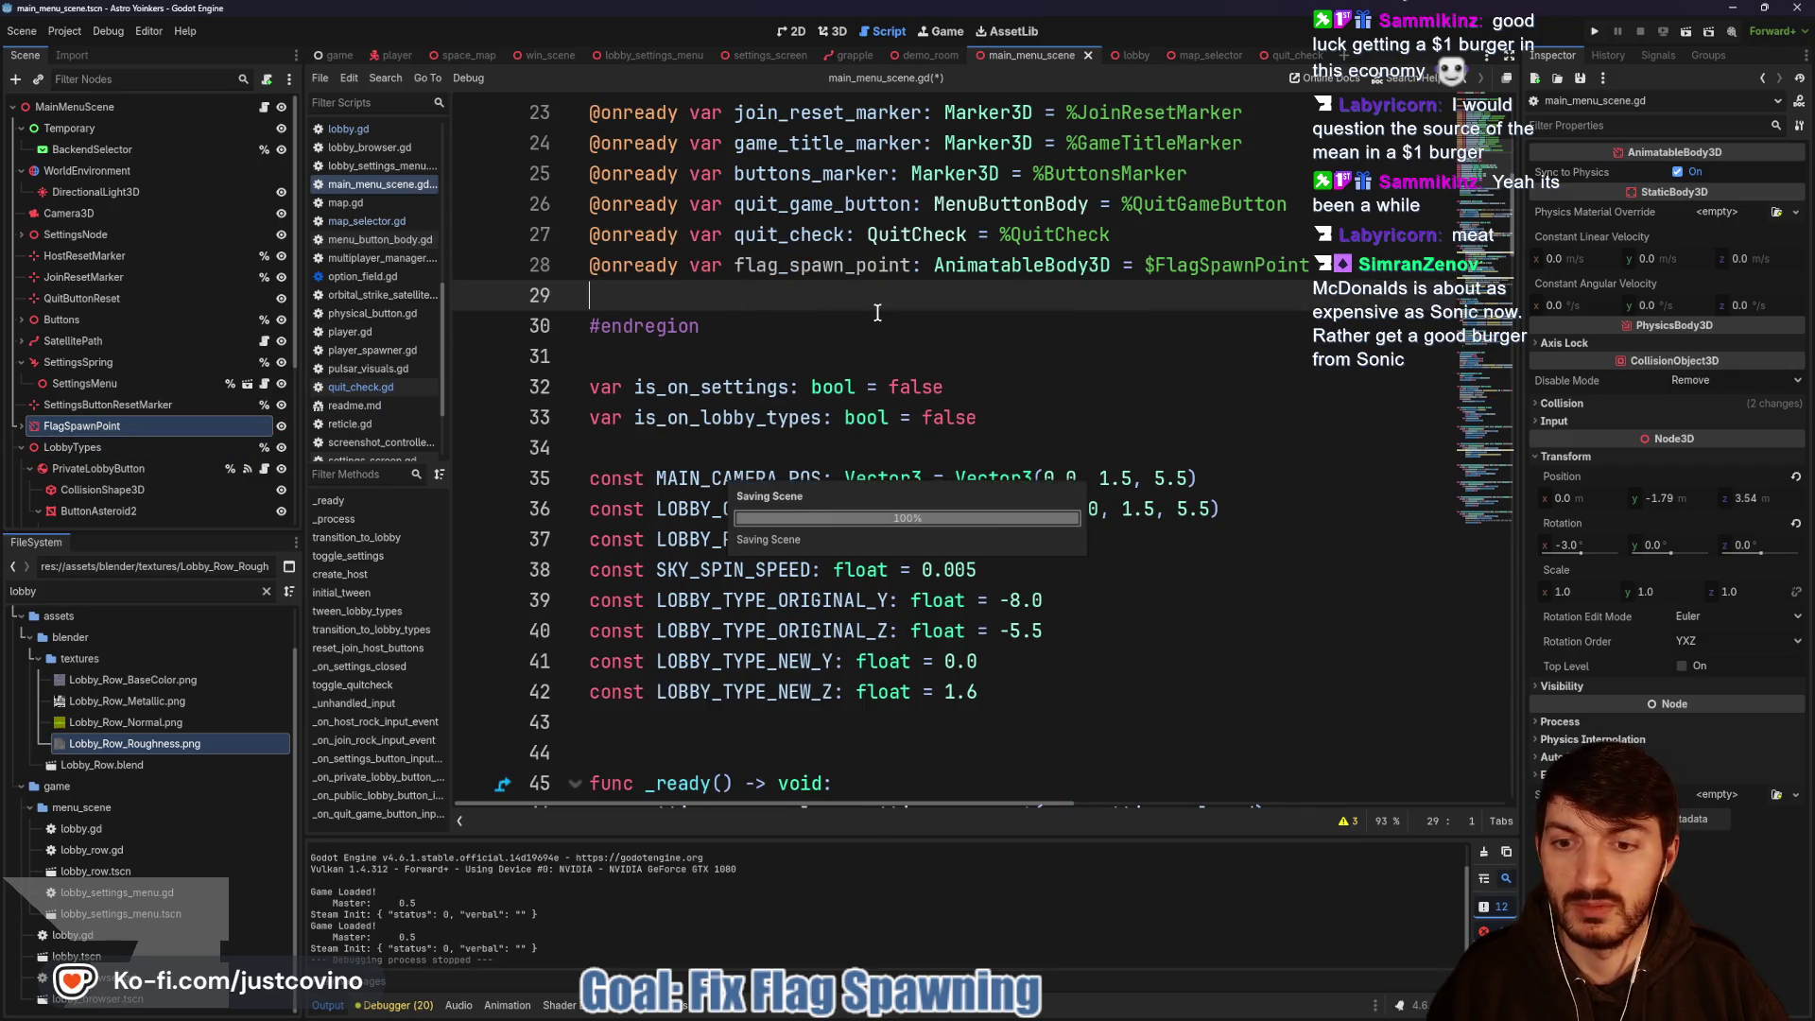
{"action": "key", "text": "ctrl+s"}
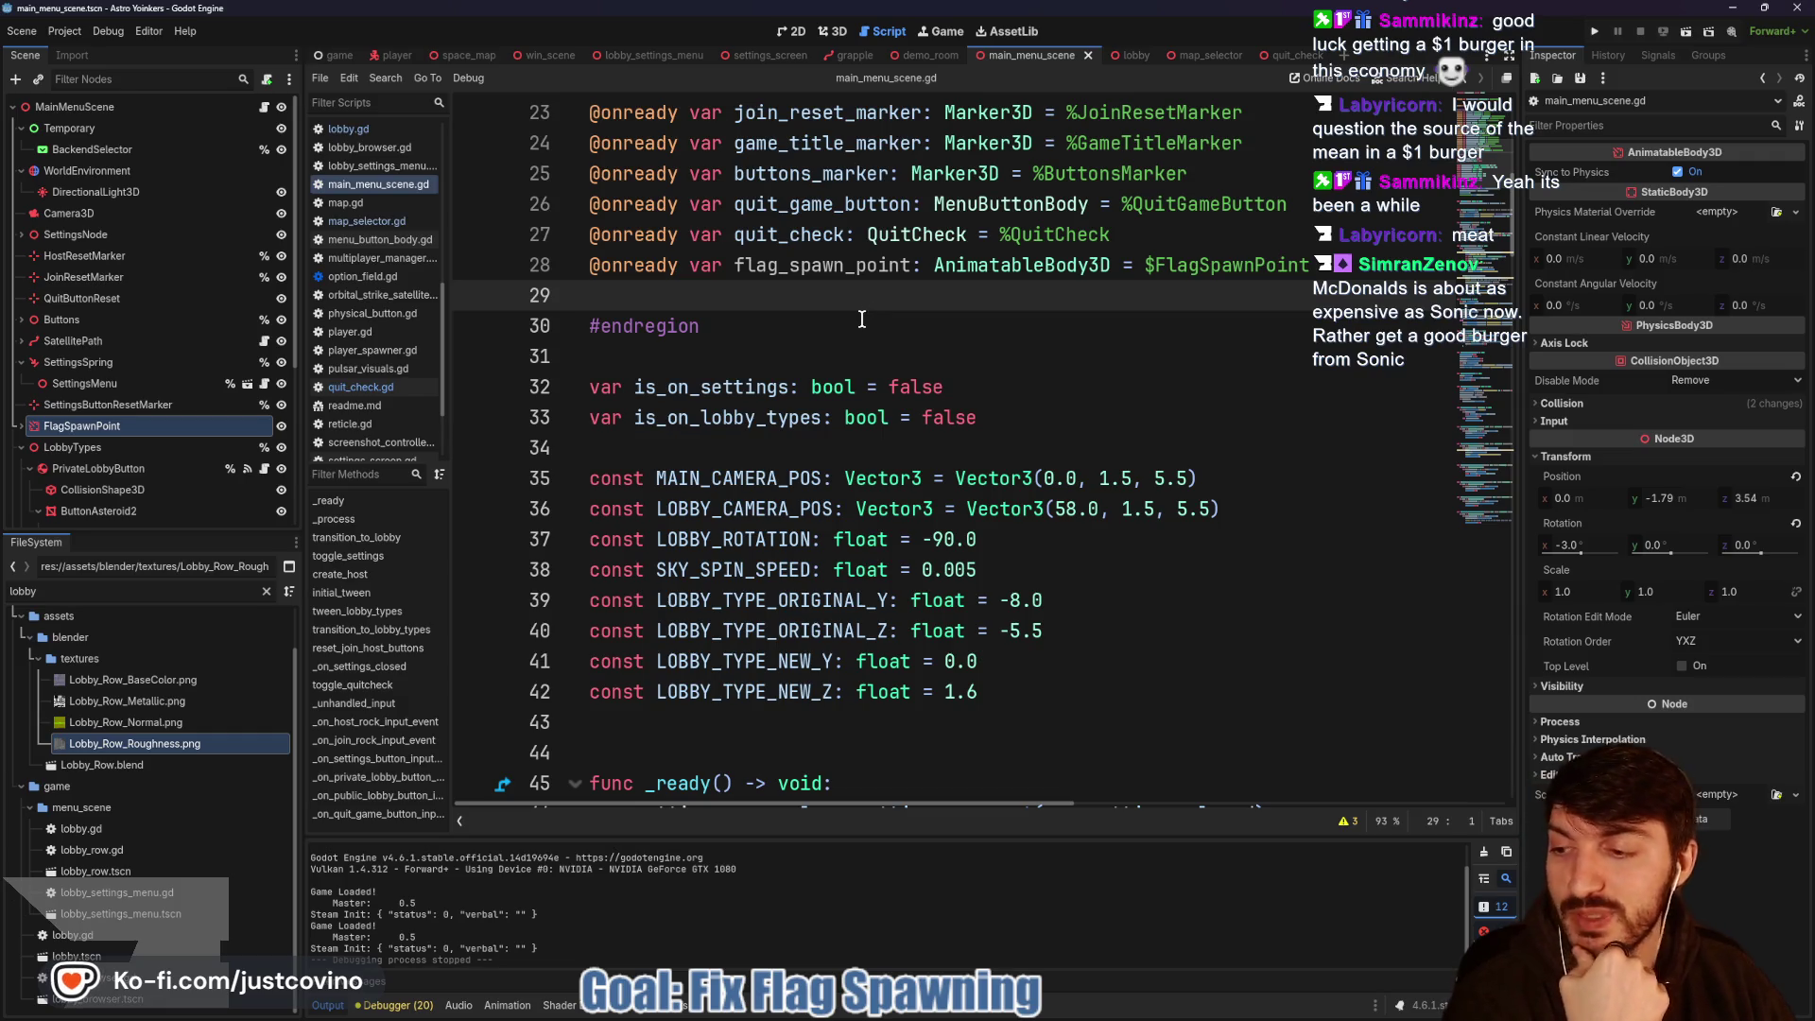
Run the project to test the quit check changes.
{"action": "left_click", "coordinate": [861, 319]}
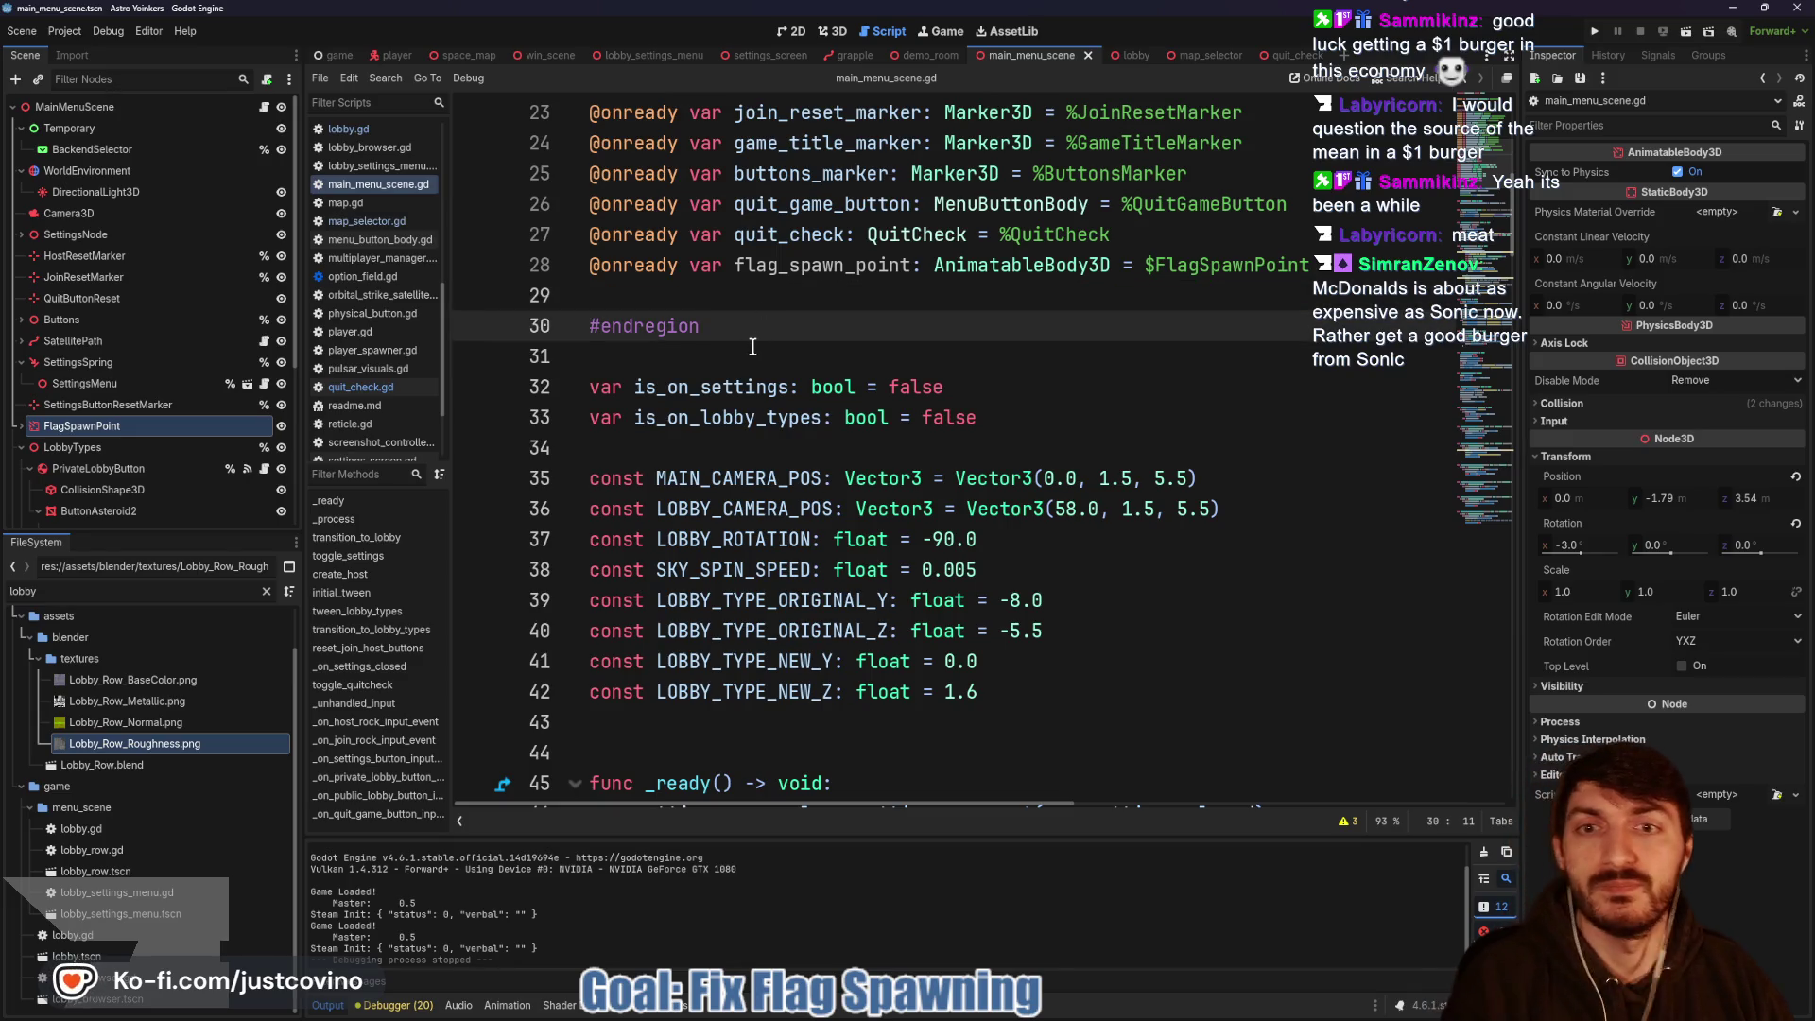
{"action": "left_click", "coordinate": [753, 347]}
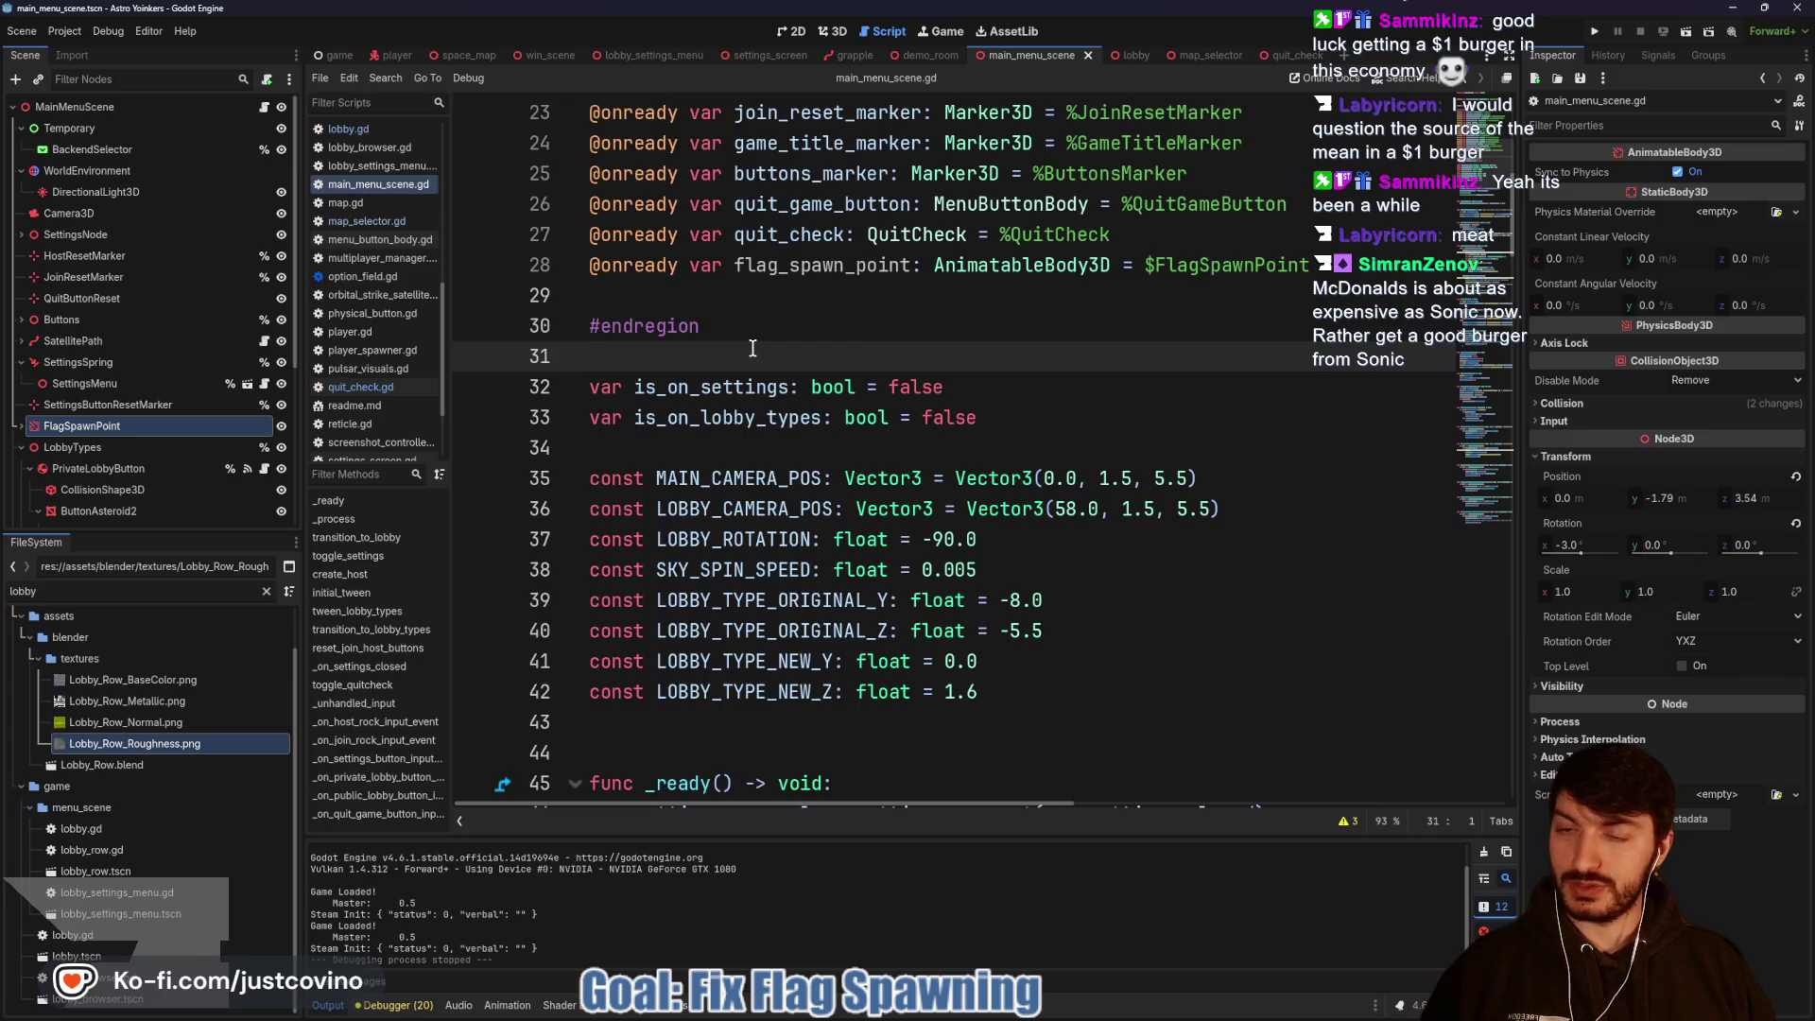
{"action": "left_click", "coordinate": [1598, 33]}
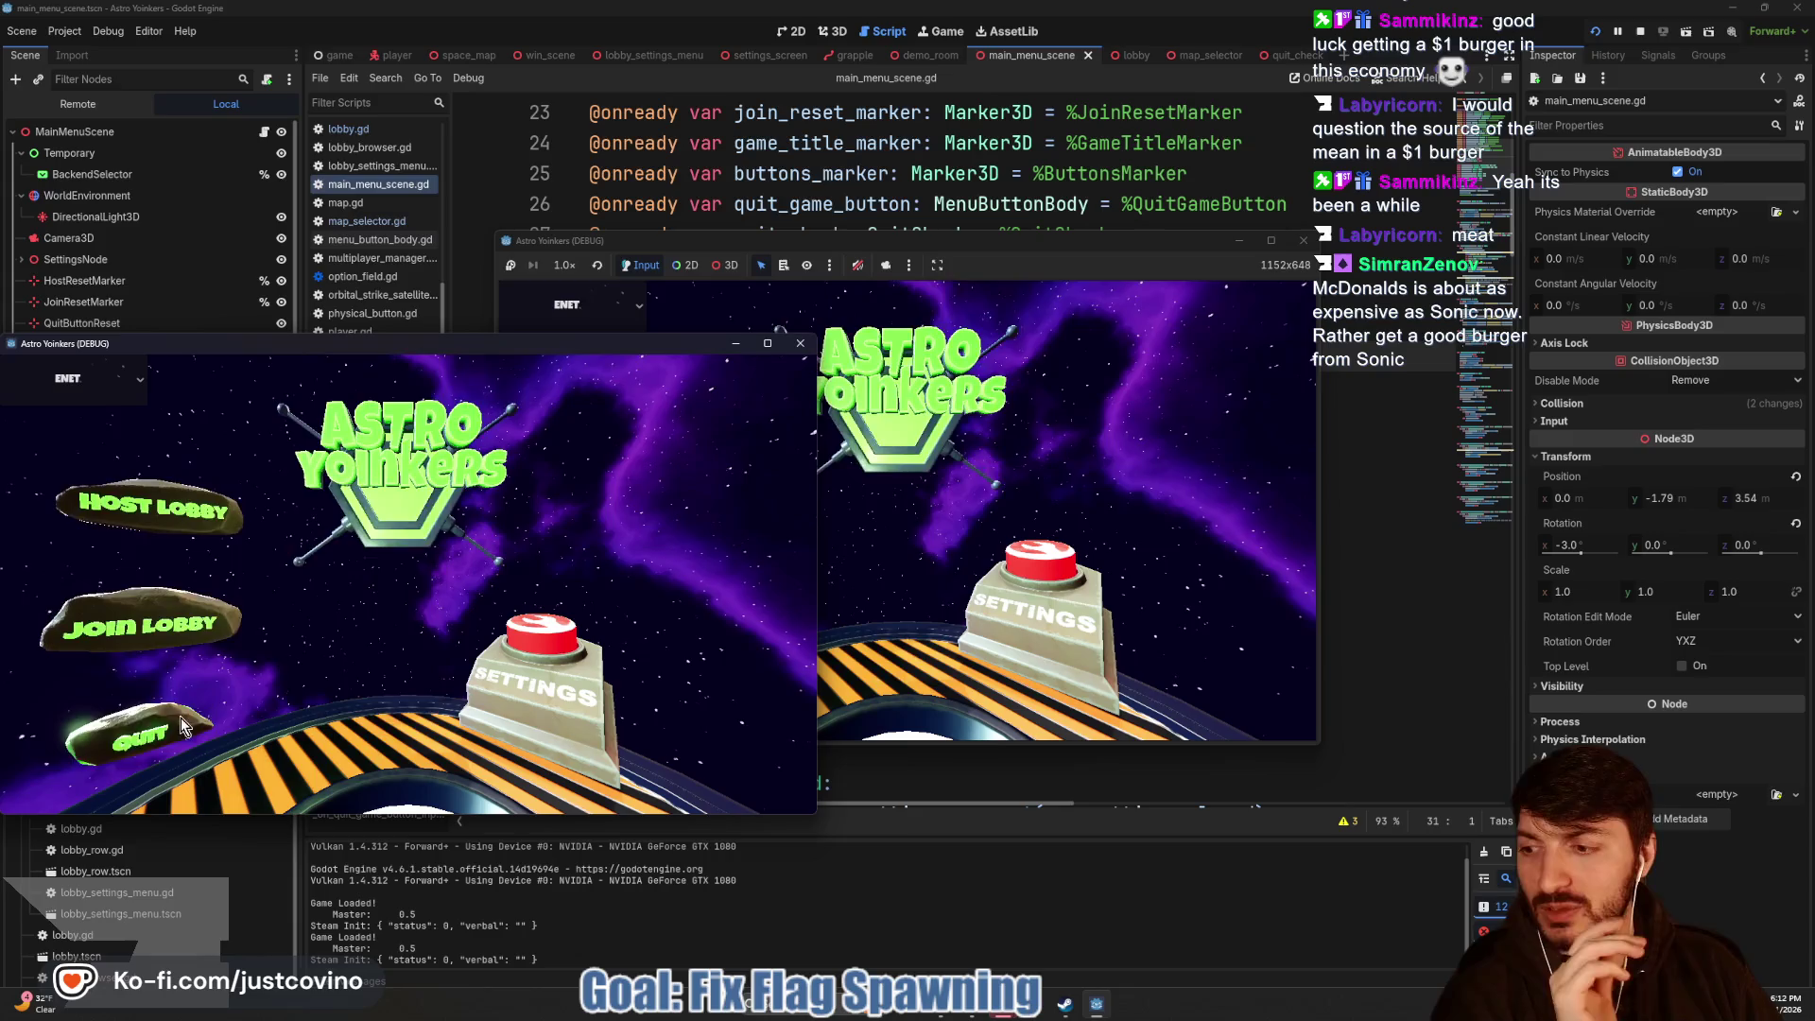
Trigger QUIT in the running game to see the confirmation, then stop the game.
{"action": "left_click", "coordinate": [138, 718]}
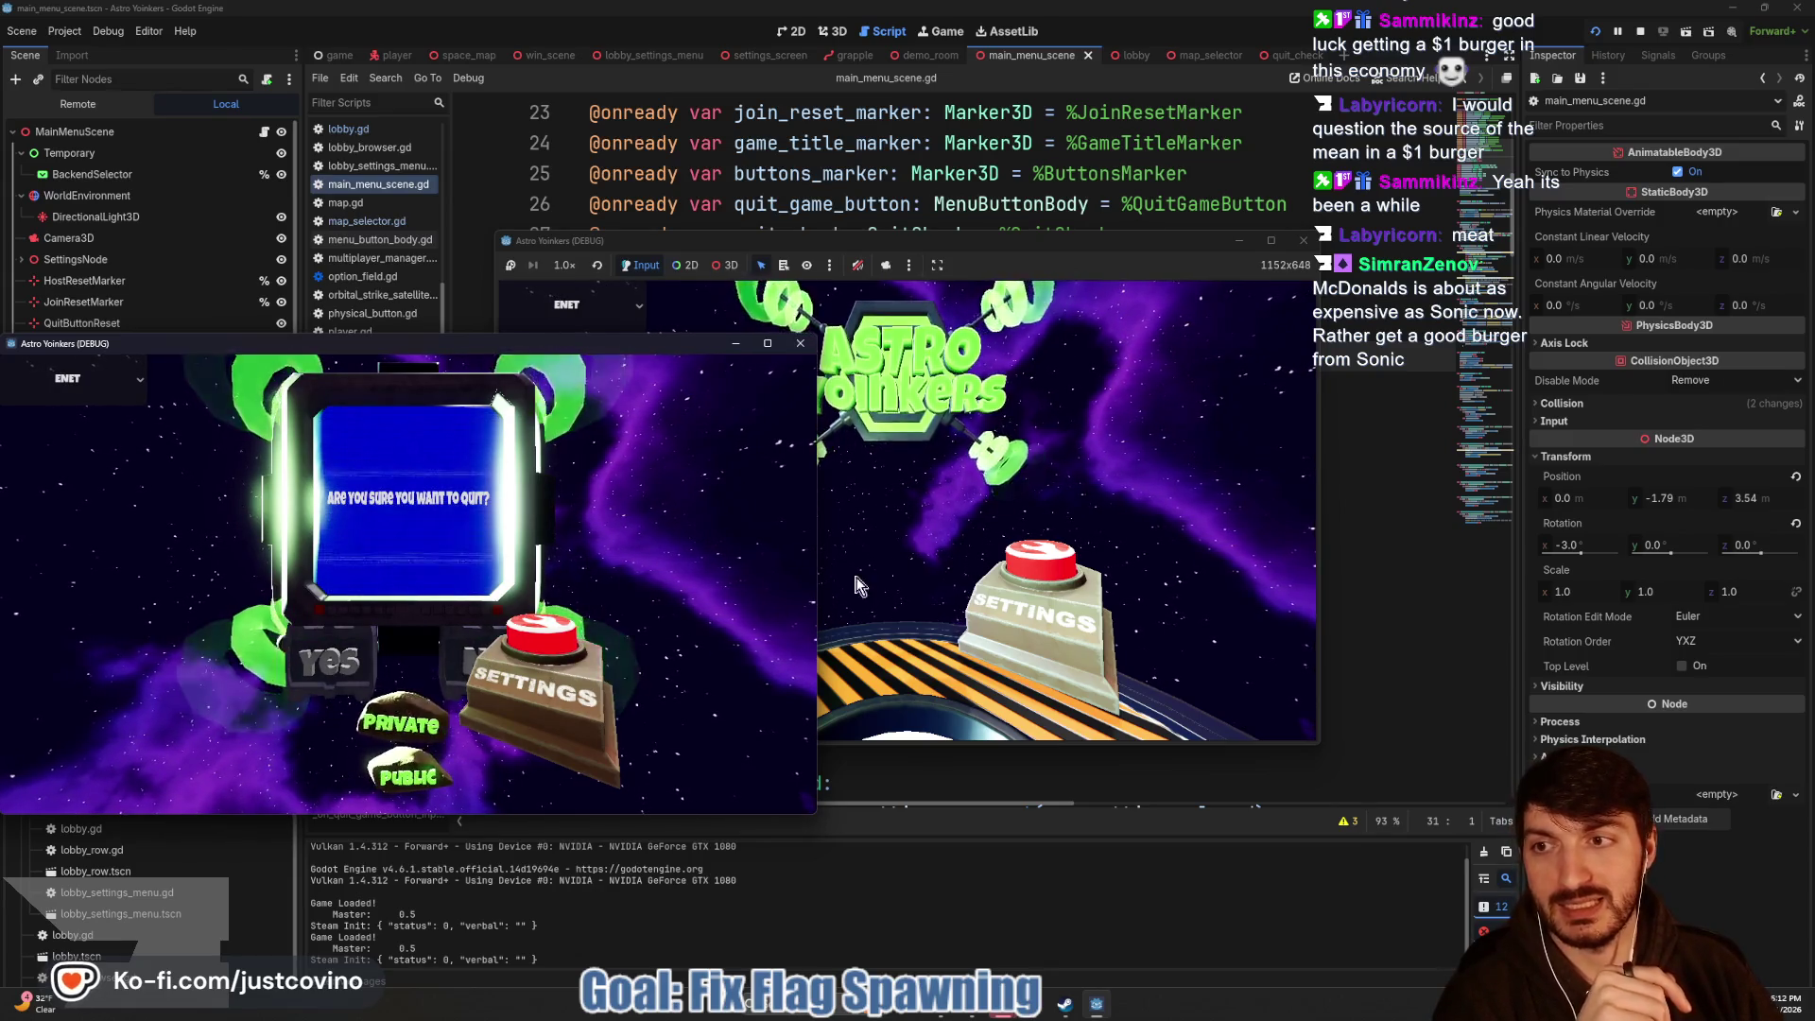
{"action": "left_click", "coordinate": [1638, 31]}
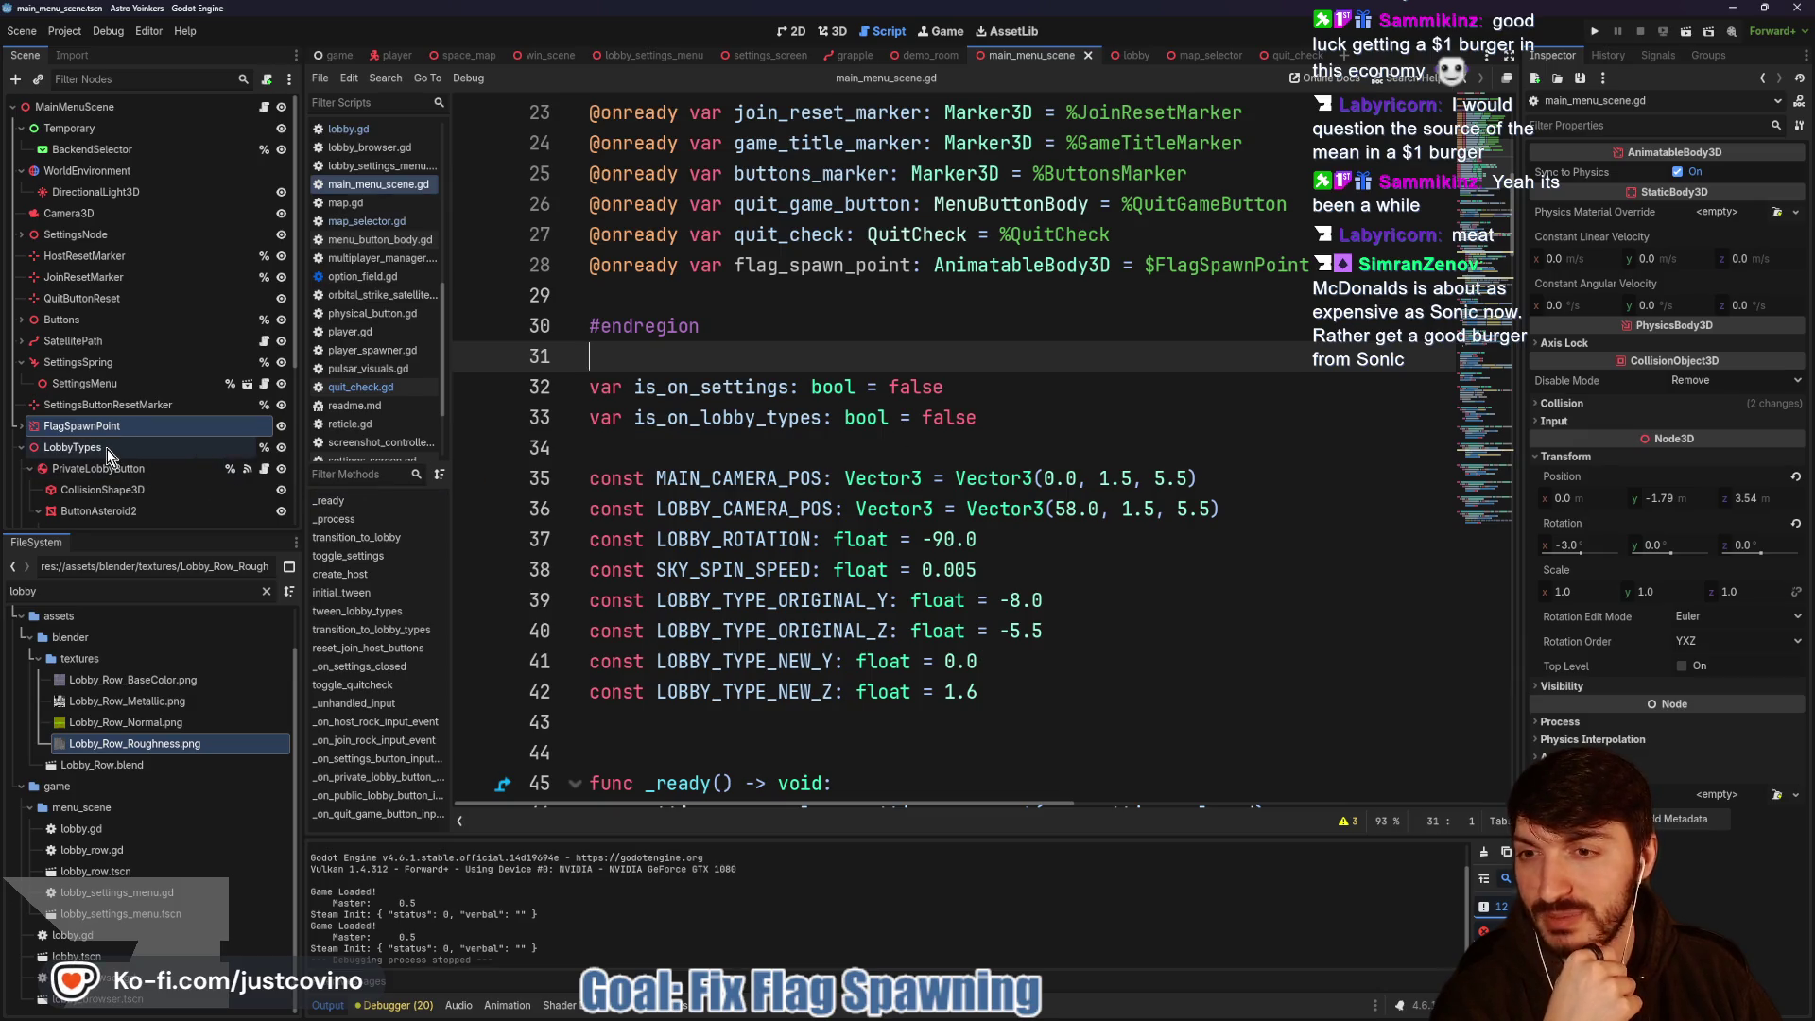
Add settings_button.visible and lobby_types.visible = !is_toggled below line 144, then save.
{"action": "scroll", "coordinate": [744, 387], "scroll_direction": "down", "scroll_amount": 20}
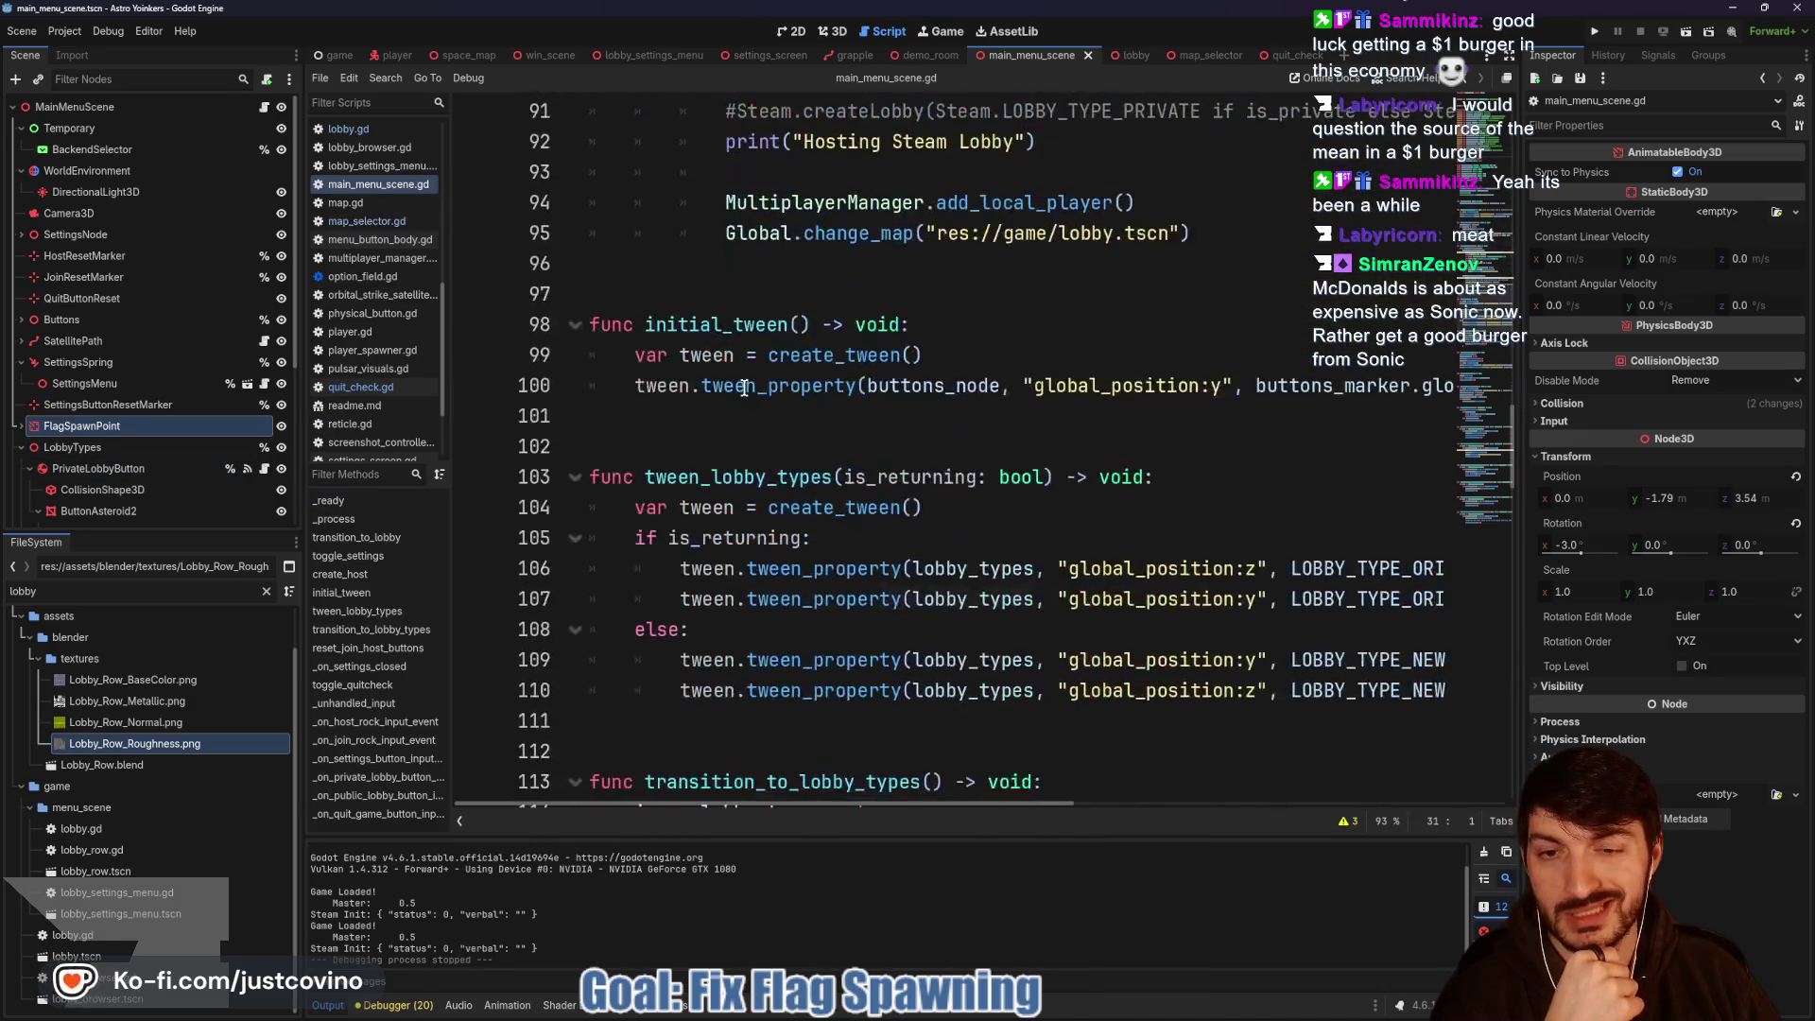
{"action": "scroll", "coordinate": [744, 388], "scroll_direction": "down", "scroll_amount": 17}
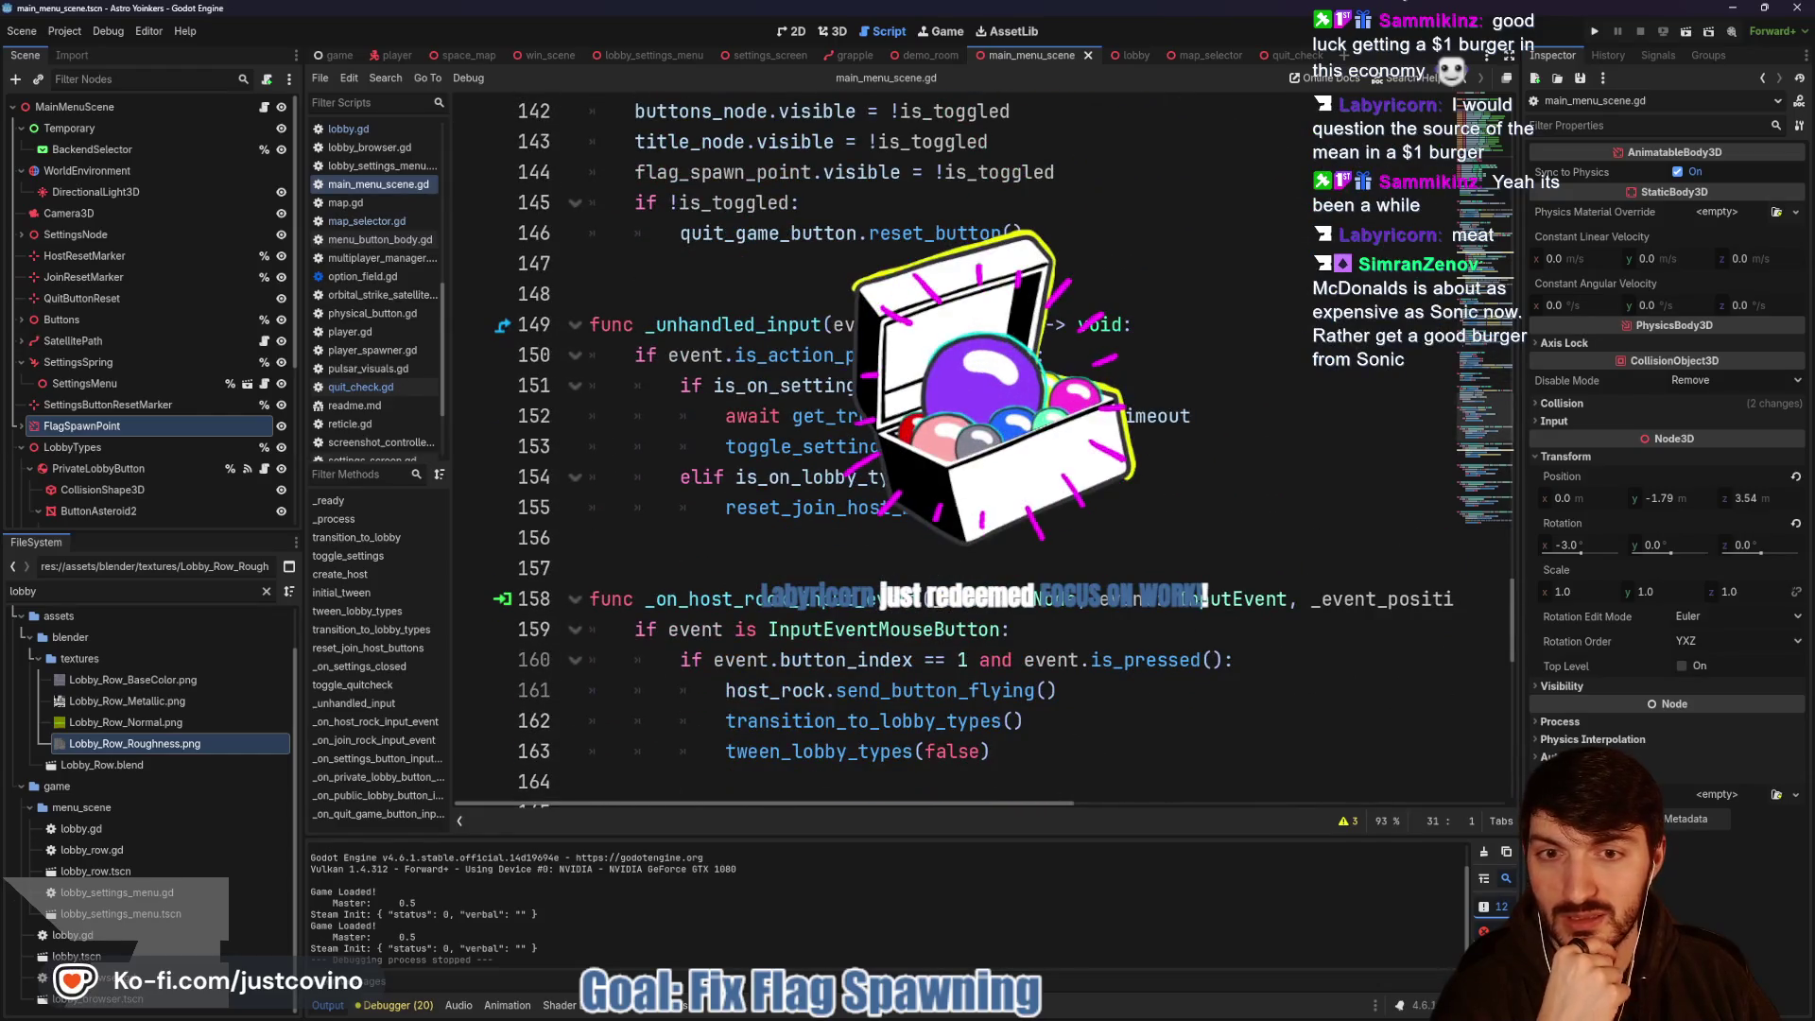
{"action": "scroll", "coordinate": [908, 445], "scroll_direction": "up", "scroll_amount": 3}
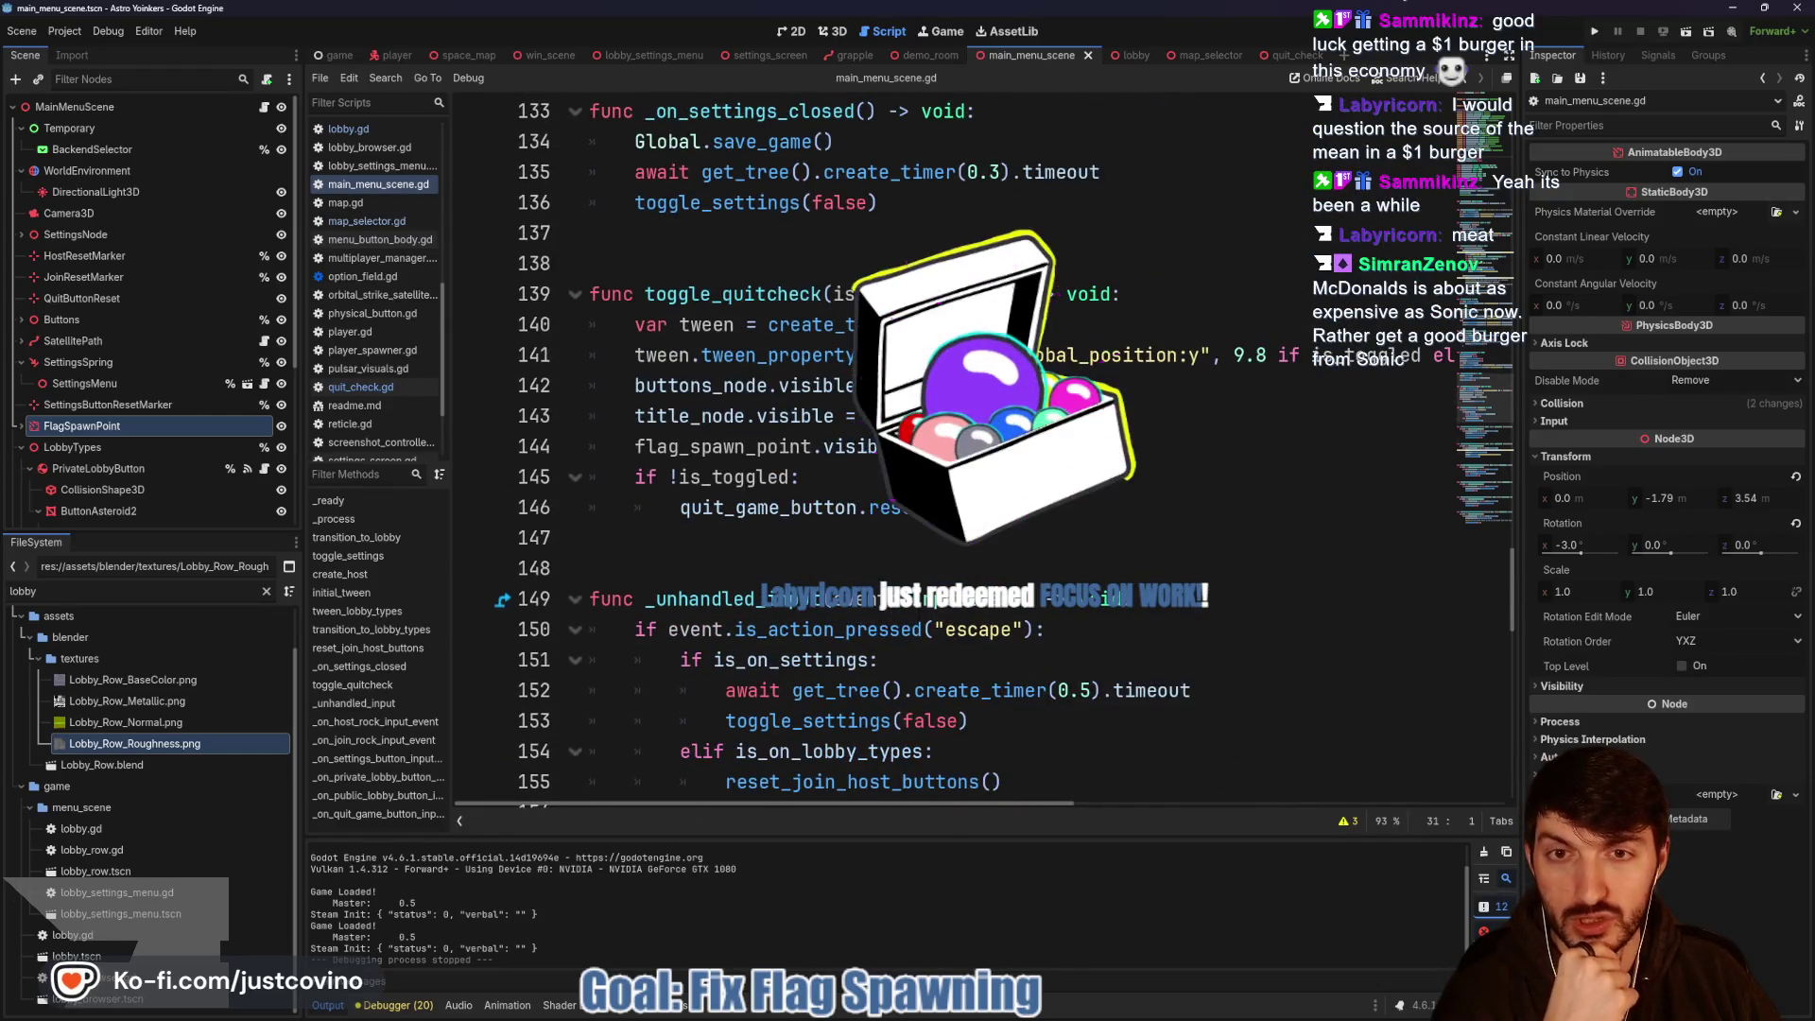
{"action": "left_click", "coordinate": [1123, 444]}
{"action": "key", "text": "Return"}
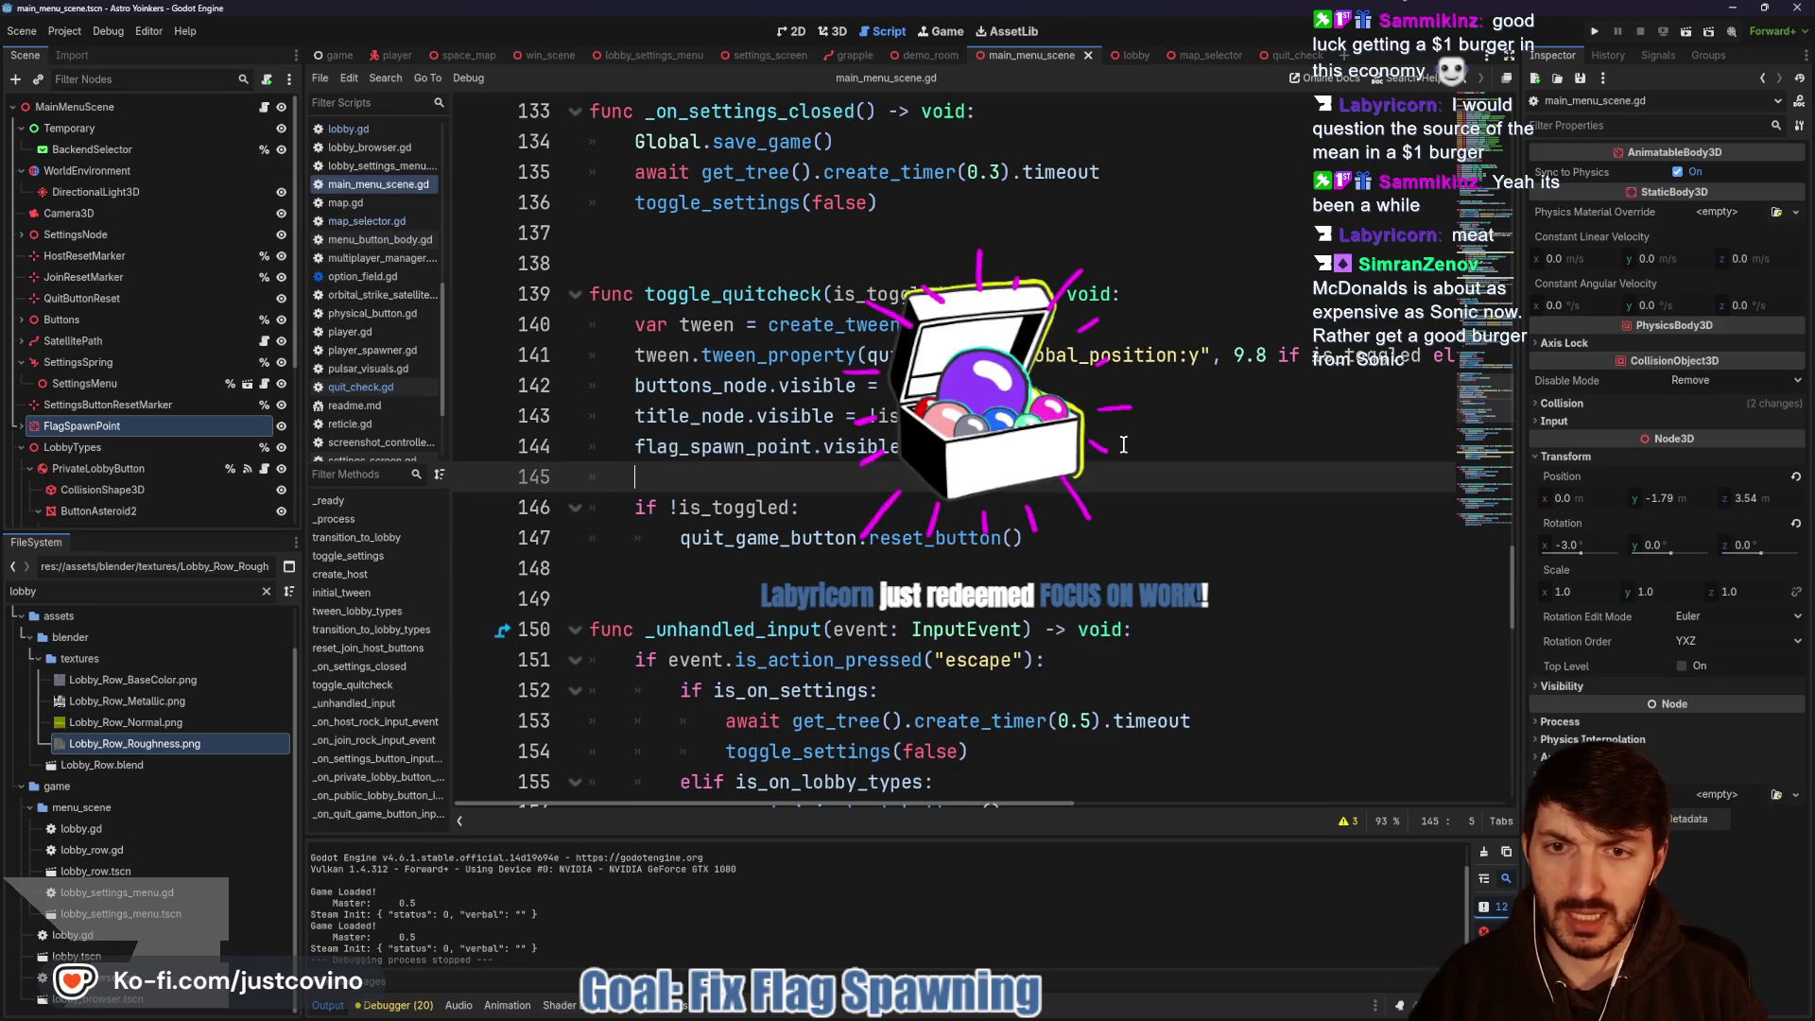
{"action": "type", "text": "settings_button.visib"}
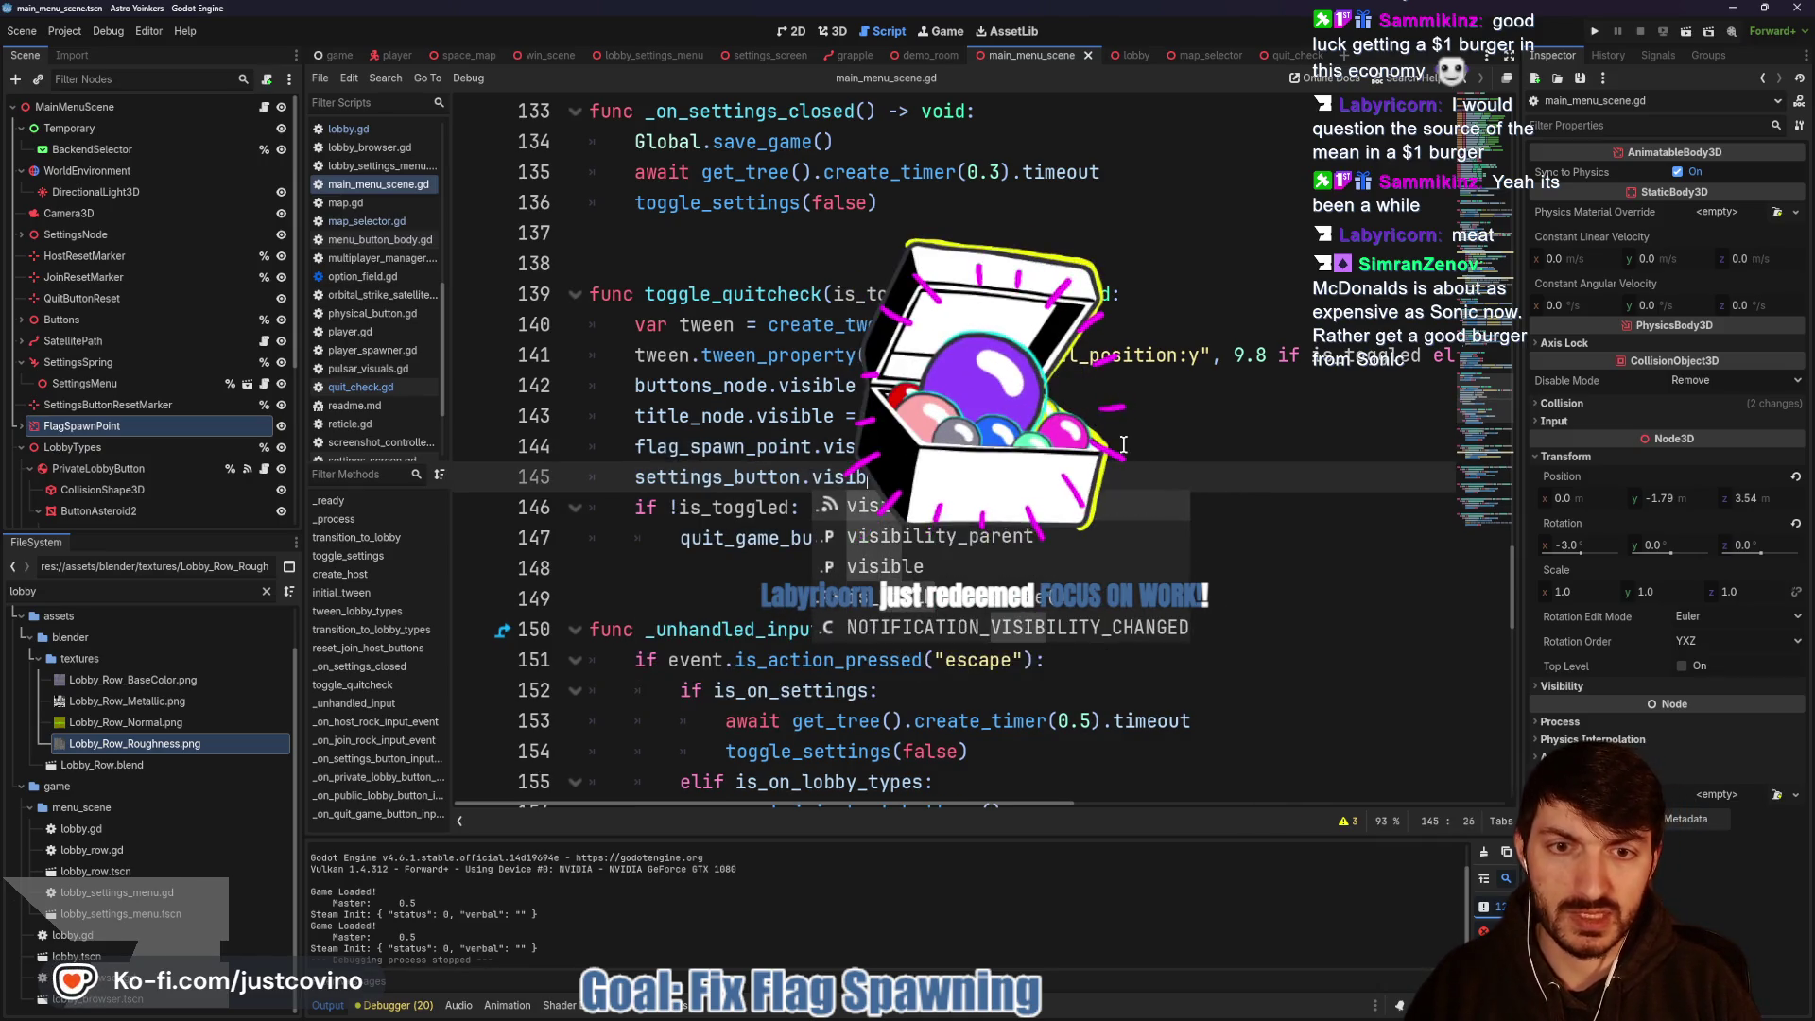
{"action": "type", "text": "le = !is_togg"}
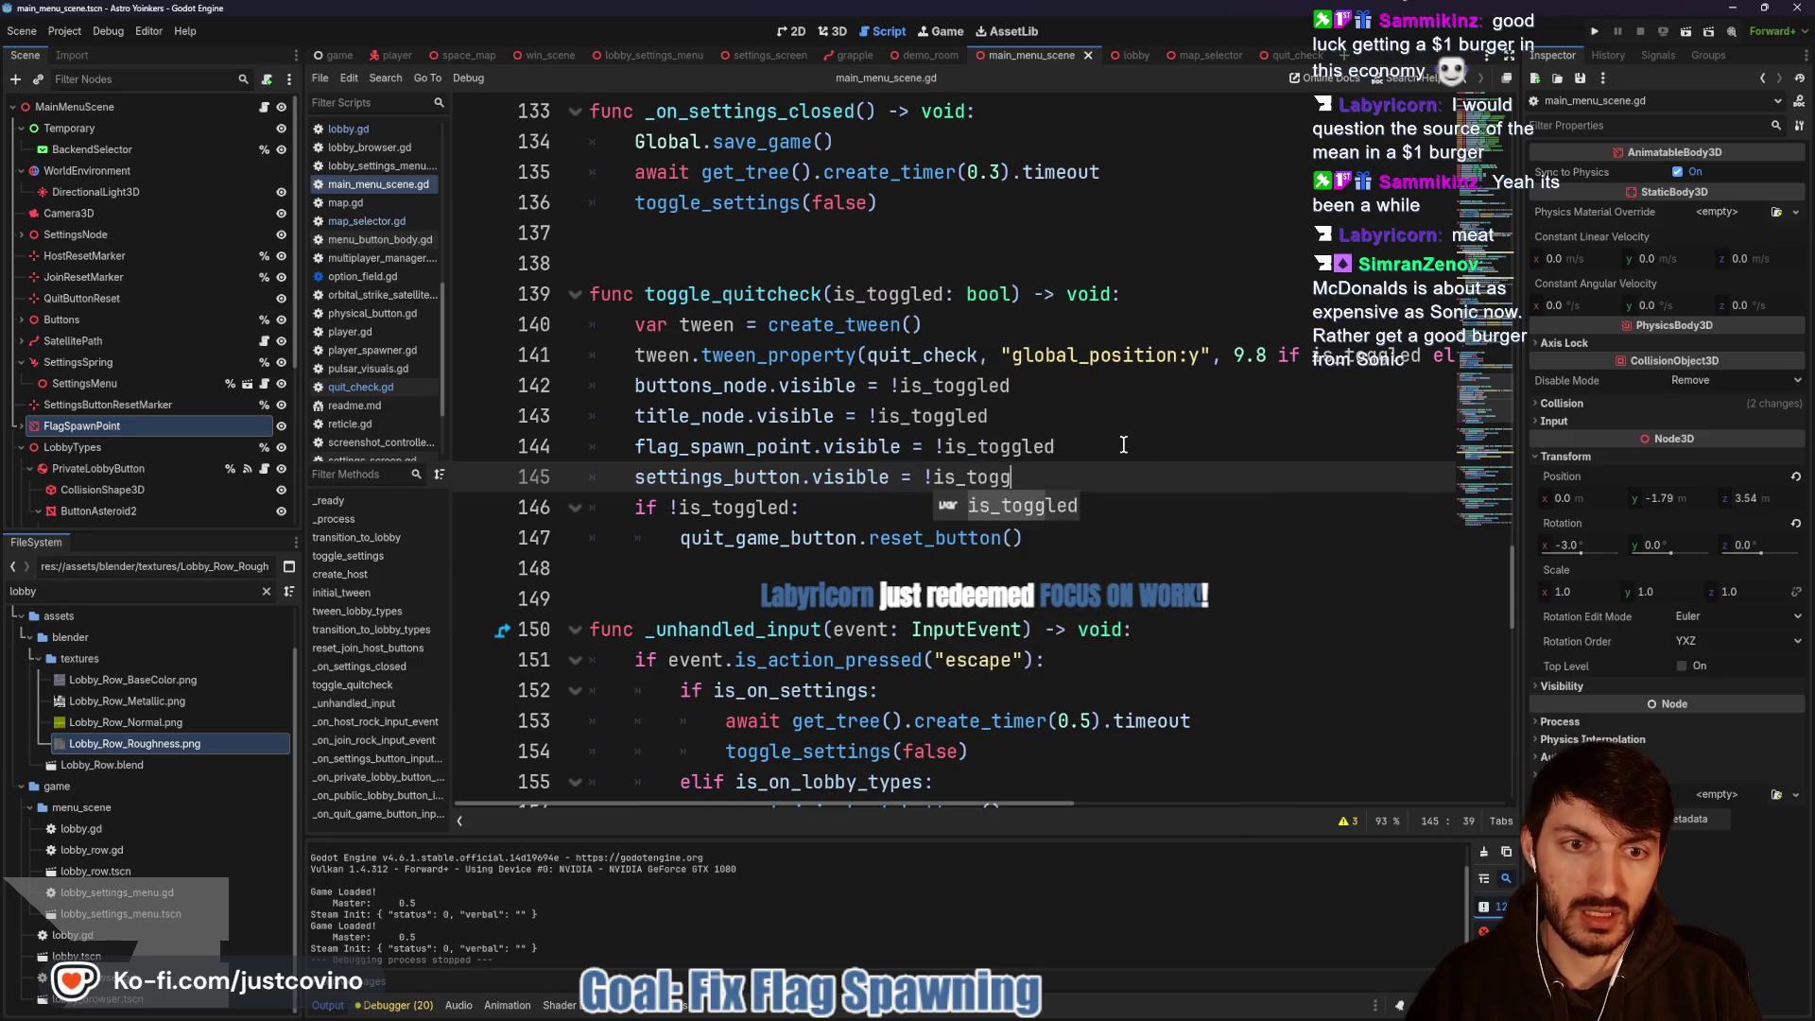
{"action": "key", "text": "Return"}
{"action": "key", "text": "Return"}
{"action": "type", "text": "l"}
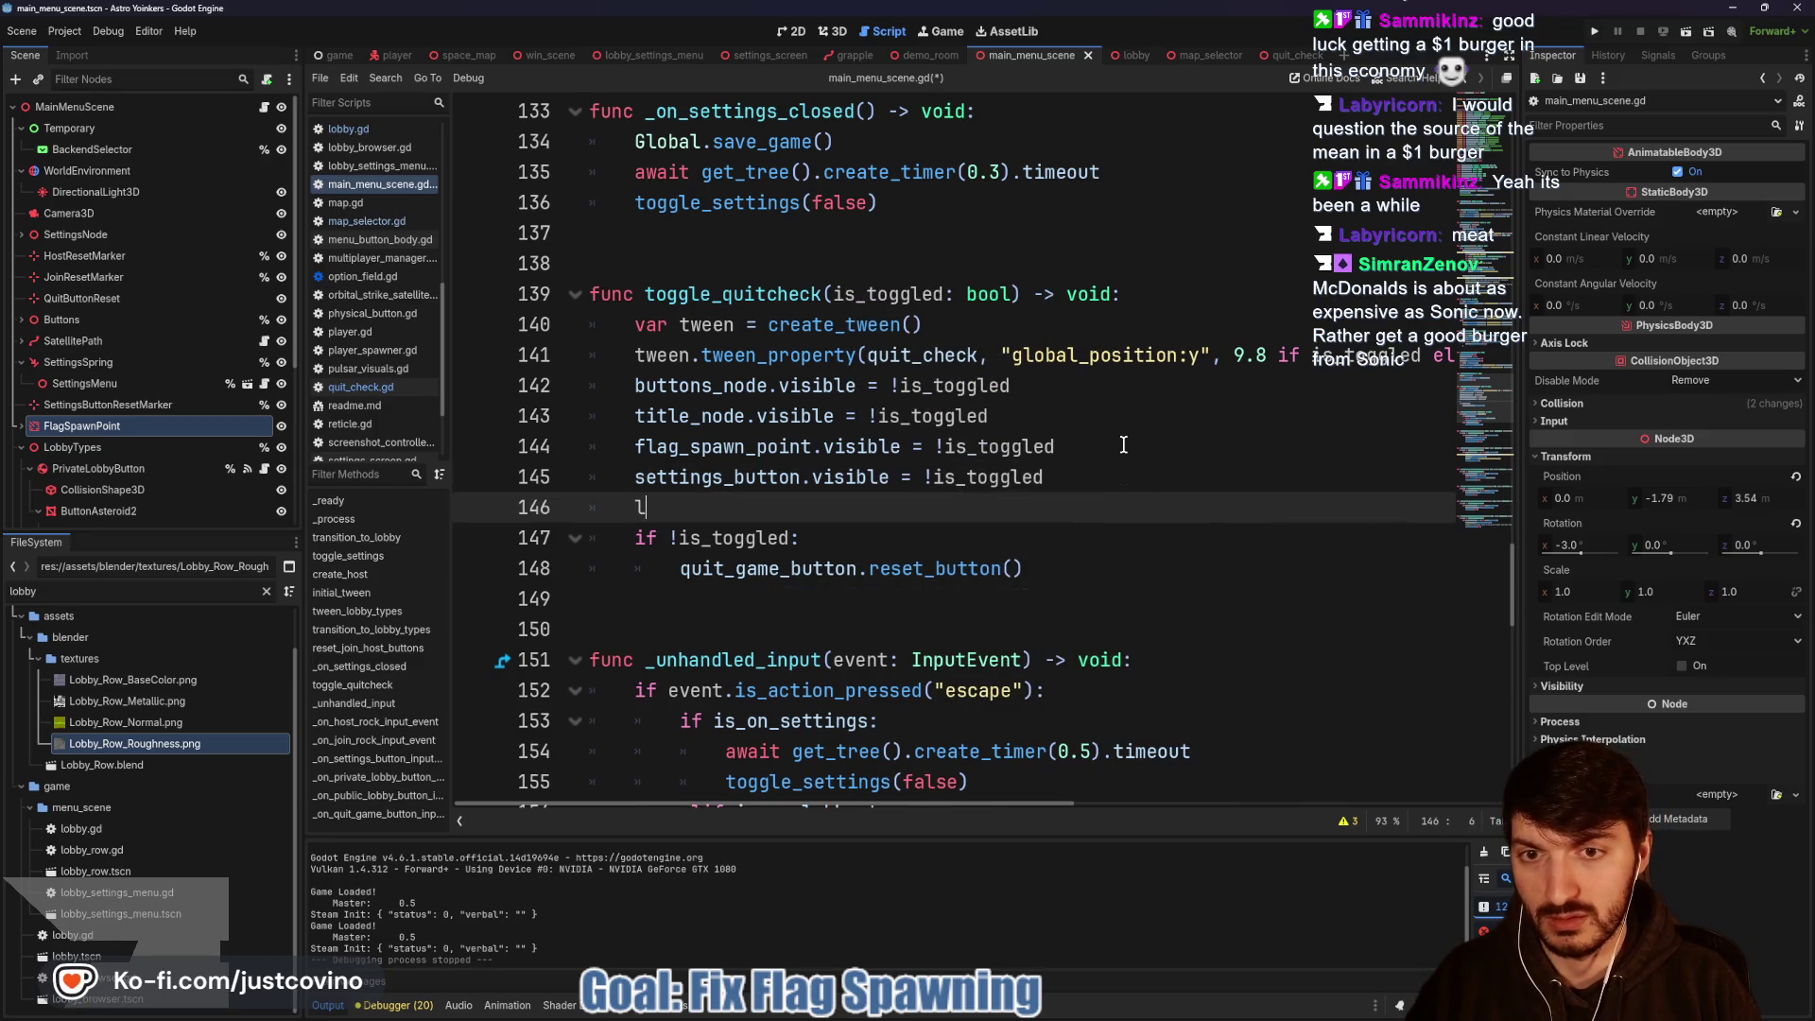
{"action": "type", "text": "obby"}
{"action": "key", "text": "Return"}
{"action": "type", "text": ".visib"}
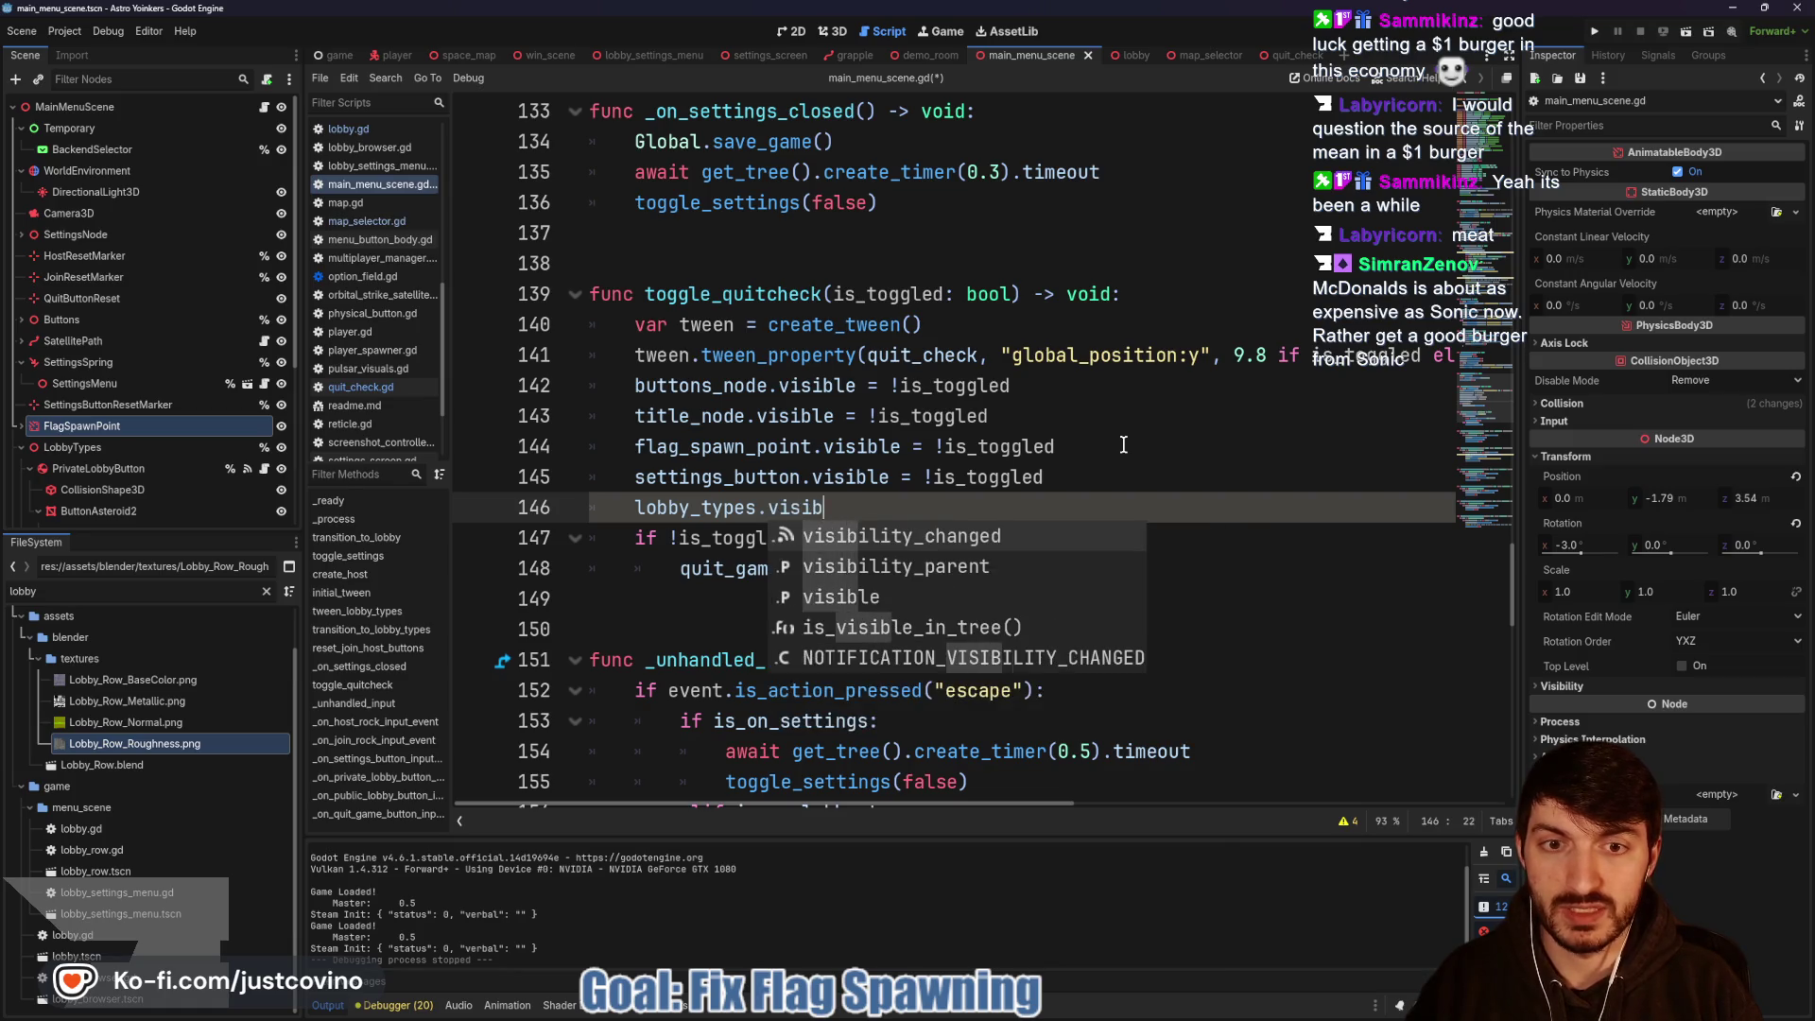
{"action": "type", "text": "le = !is_toggl"}
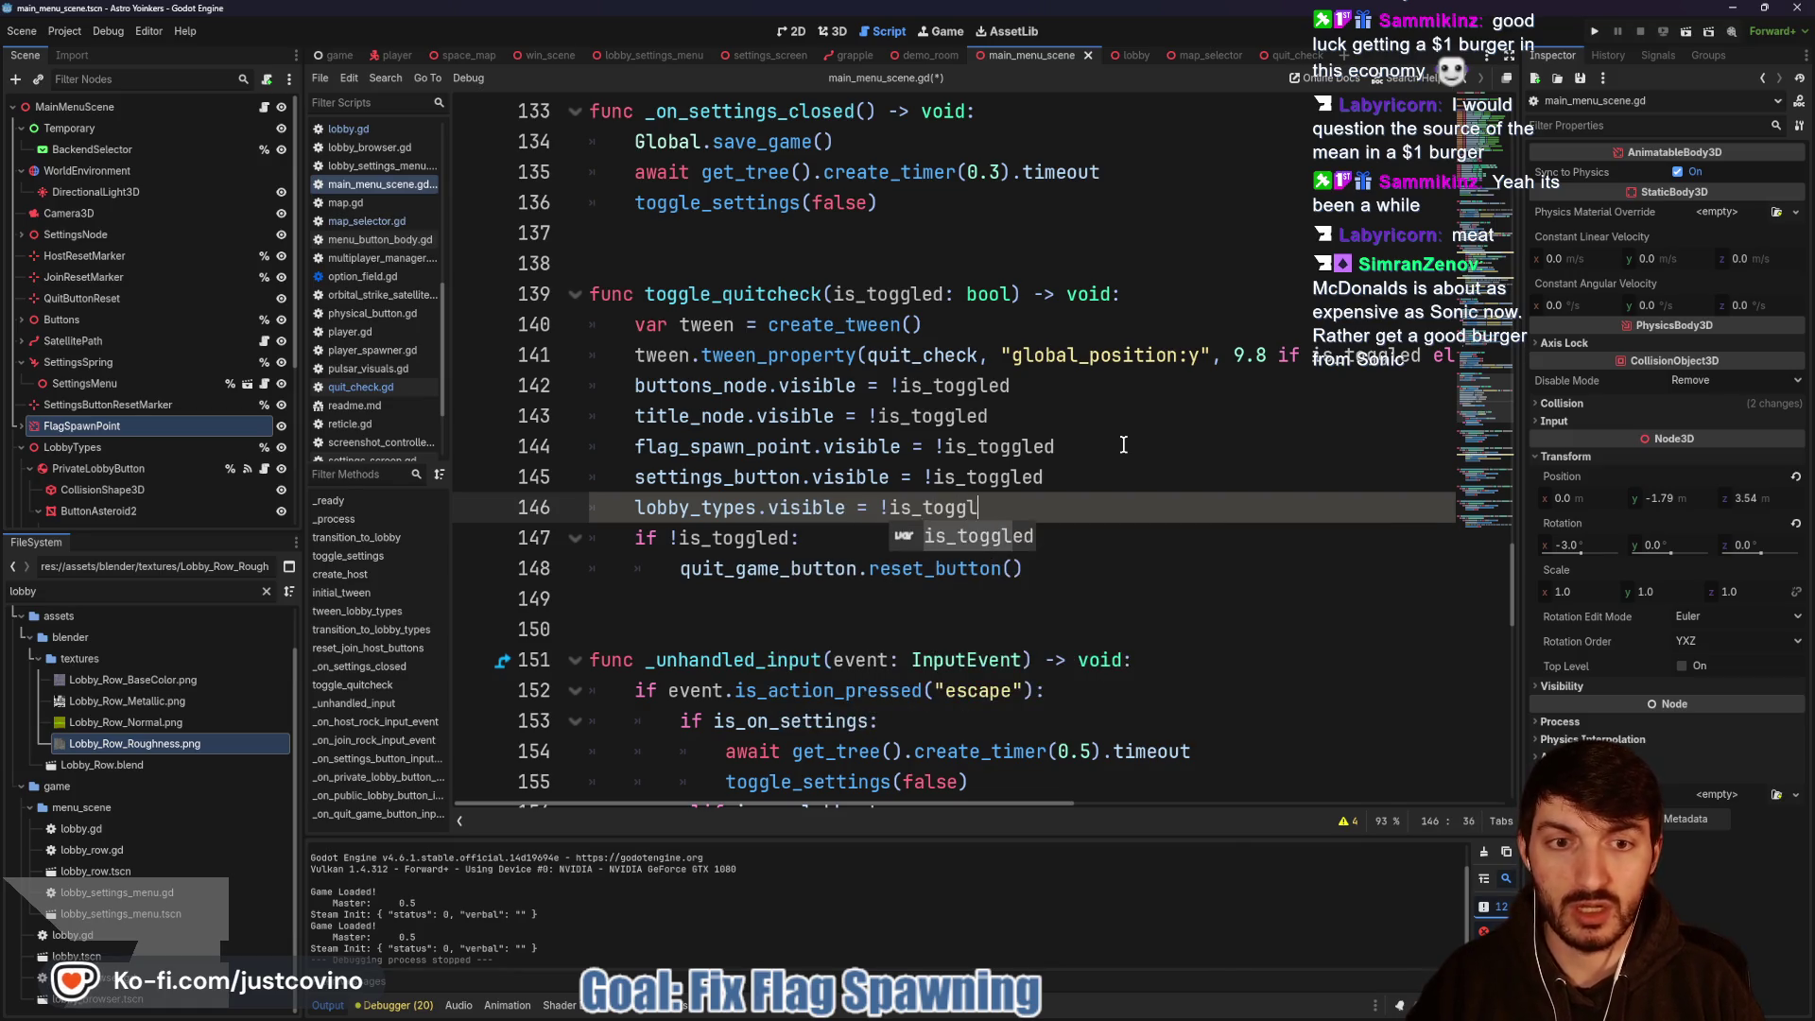
{"action": "key", "text": "Return"}
{"action": "key", "text": "ctrl+s"}
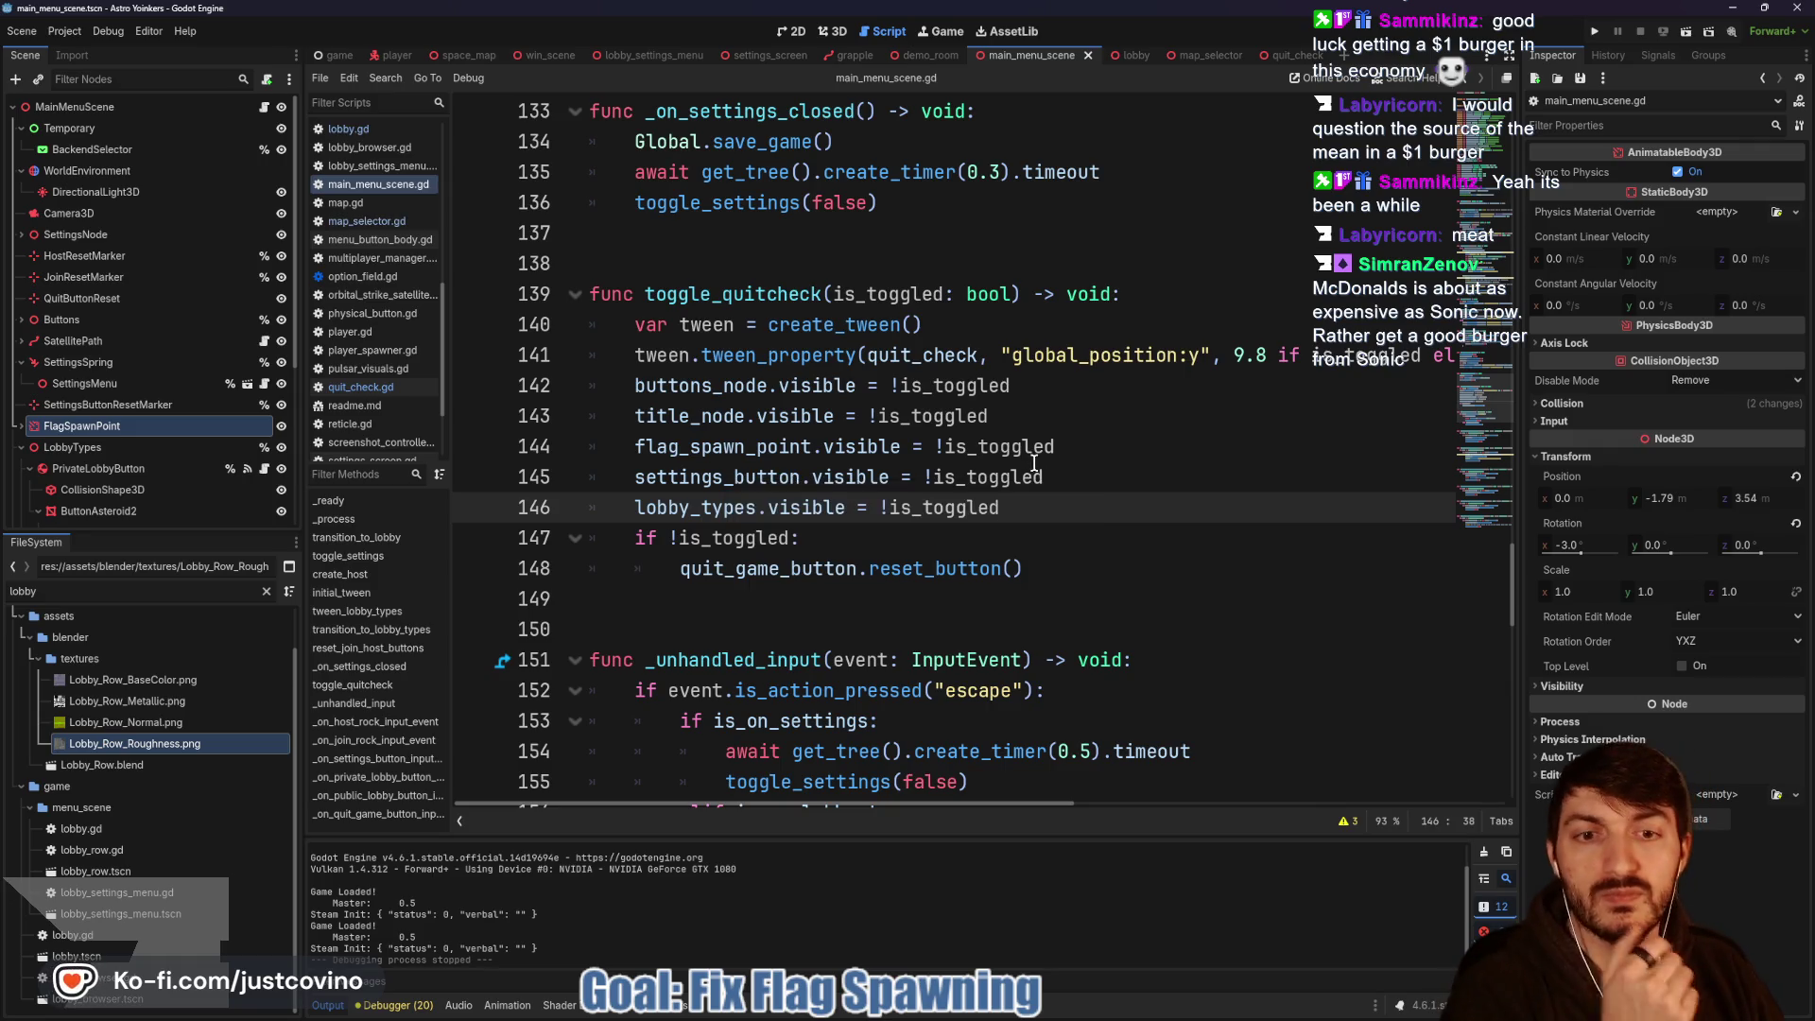
{"action": "left_click", "coordinate": [1595, 33]}
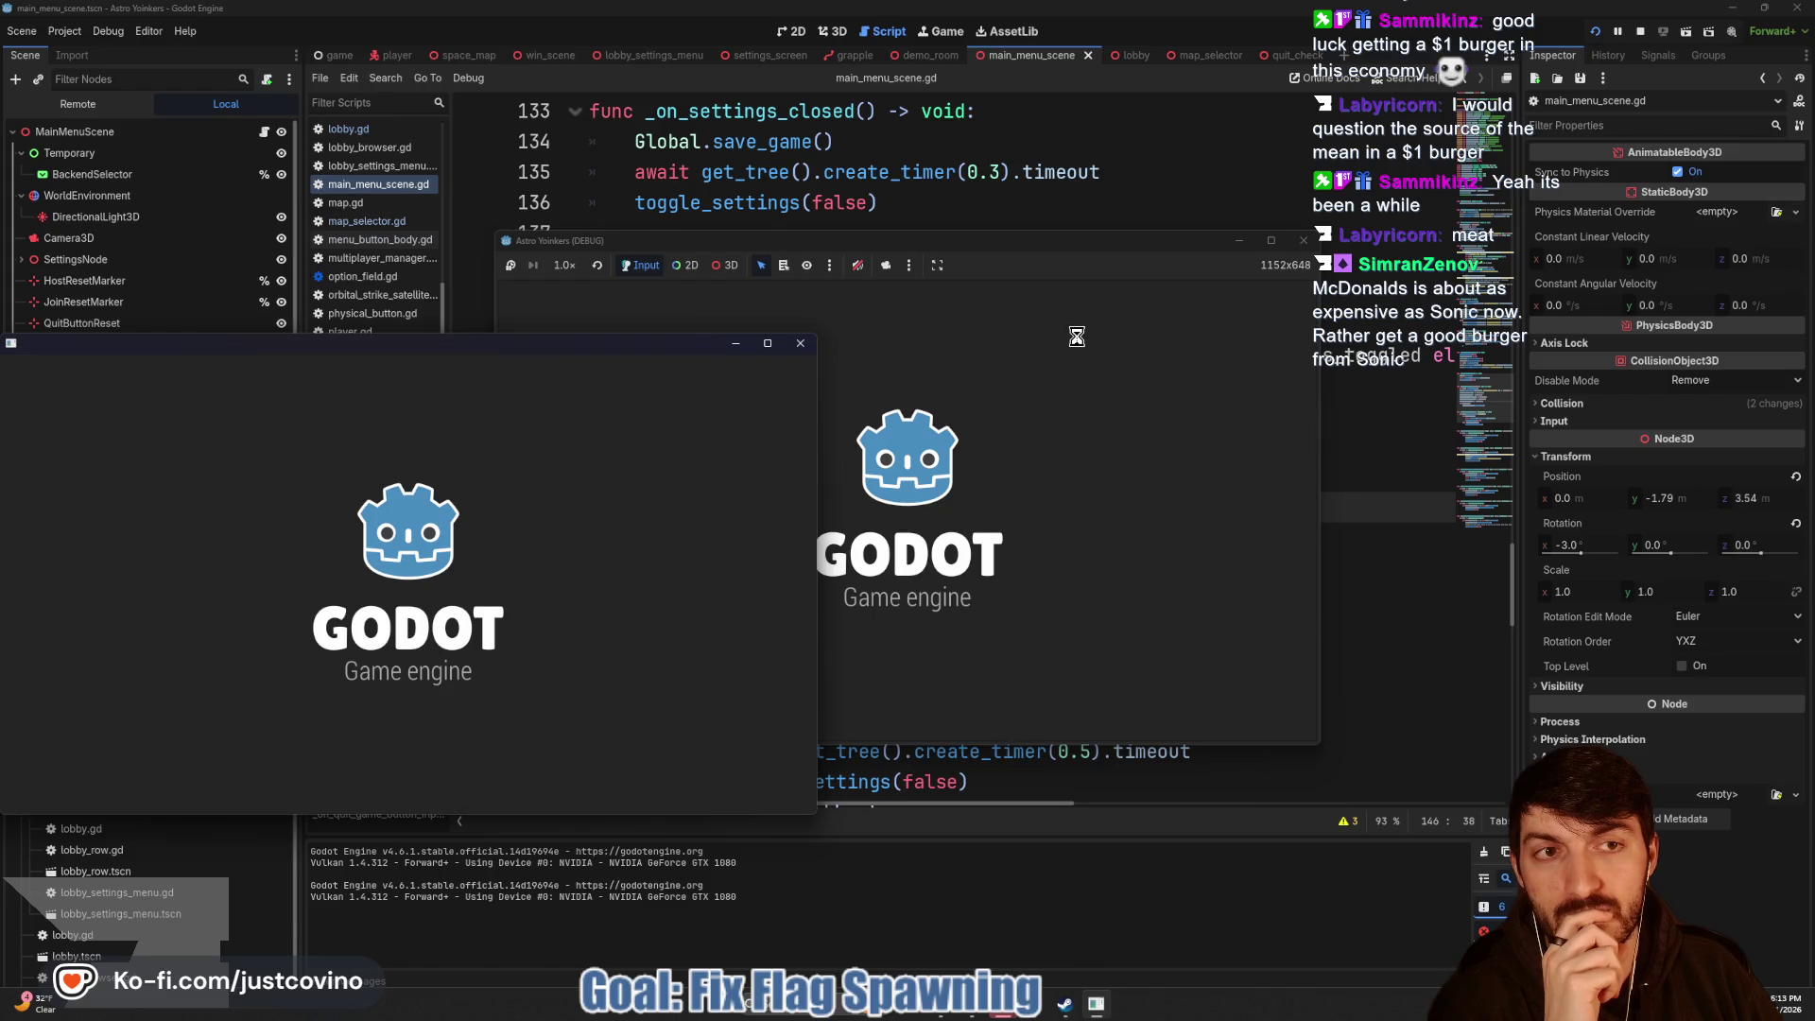
{"action": "key", "text": "super+z"}
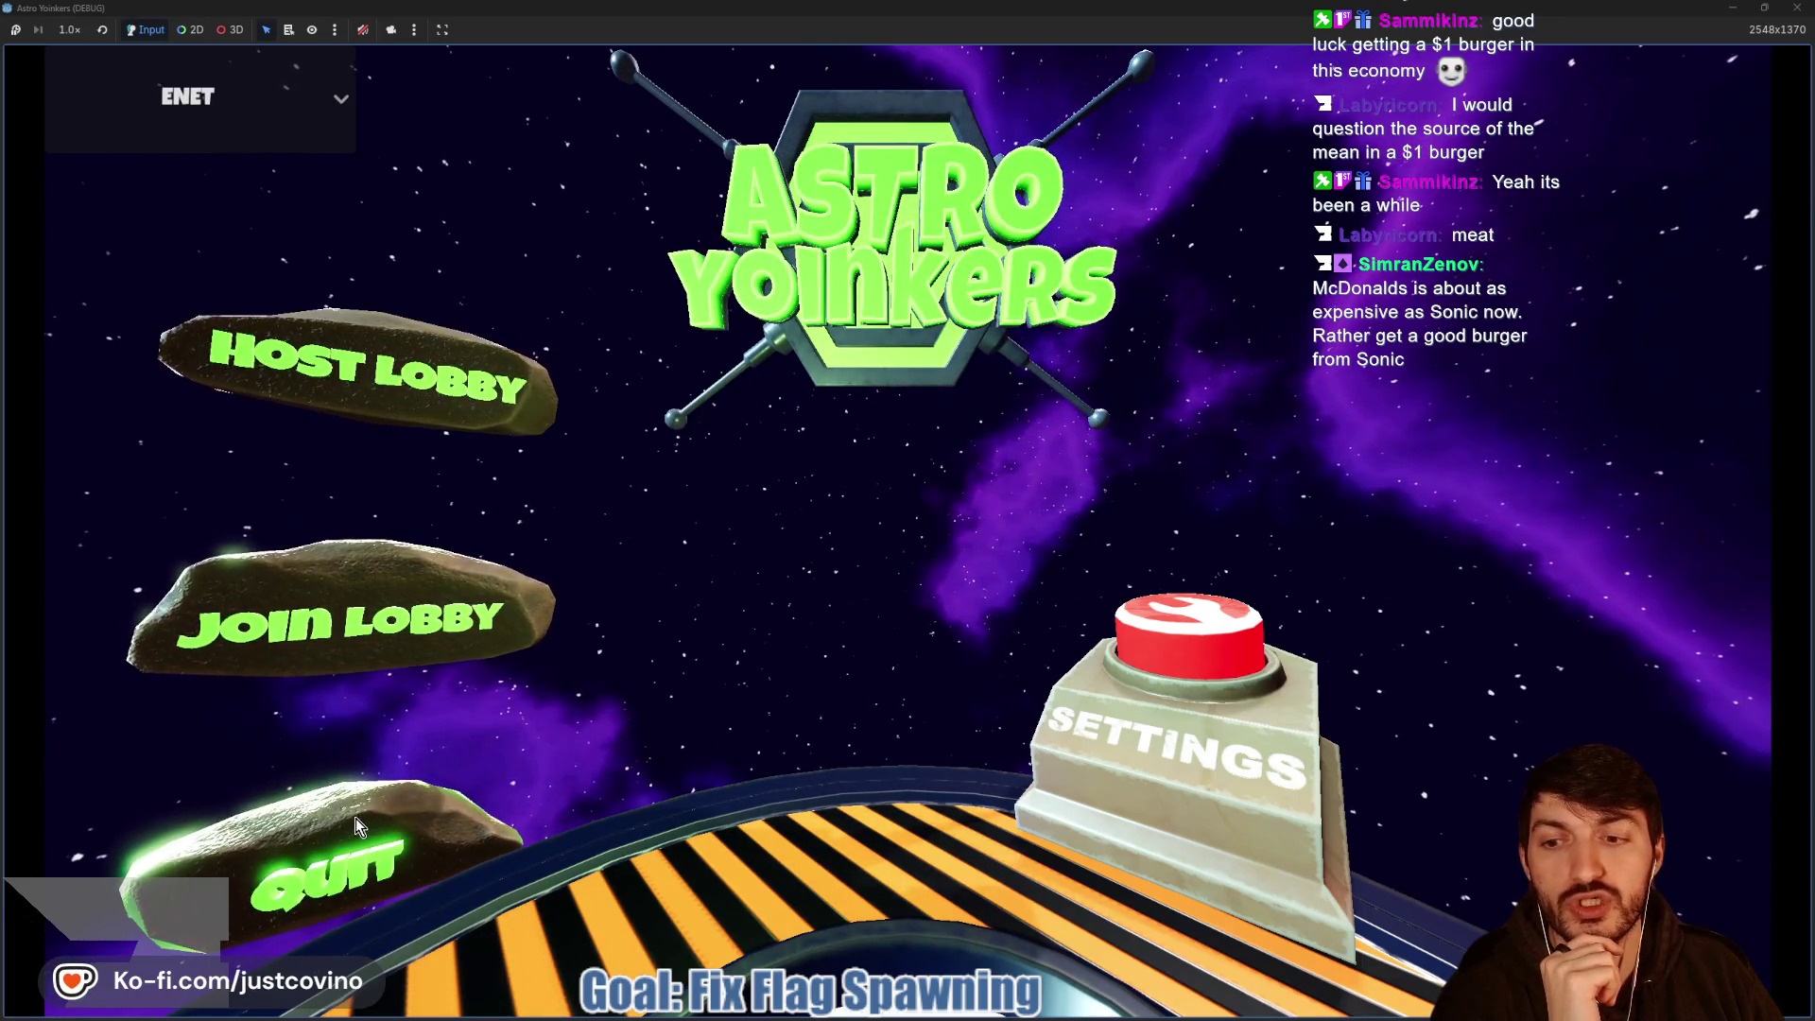
{"action": "left_click", "coordinate": [356, 819]}
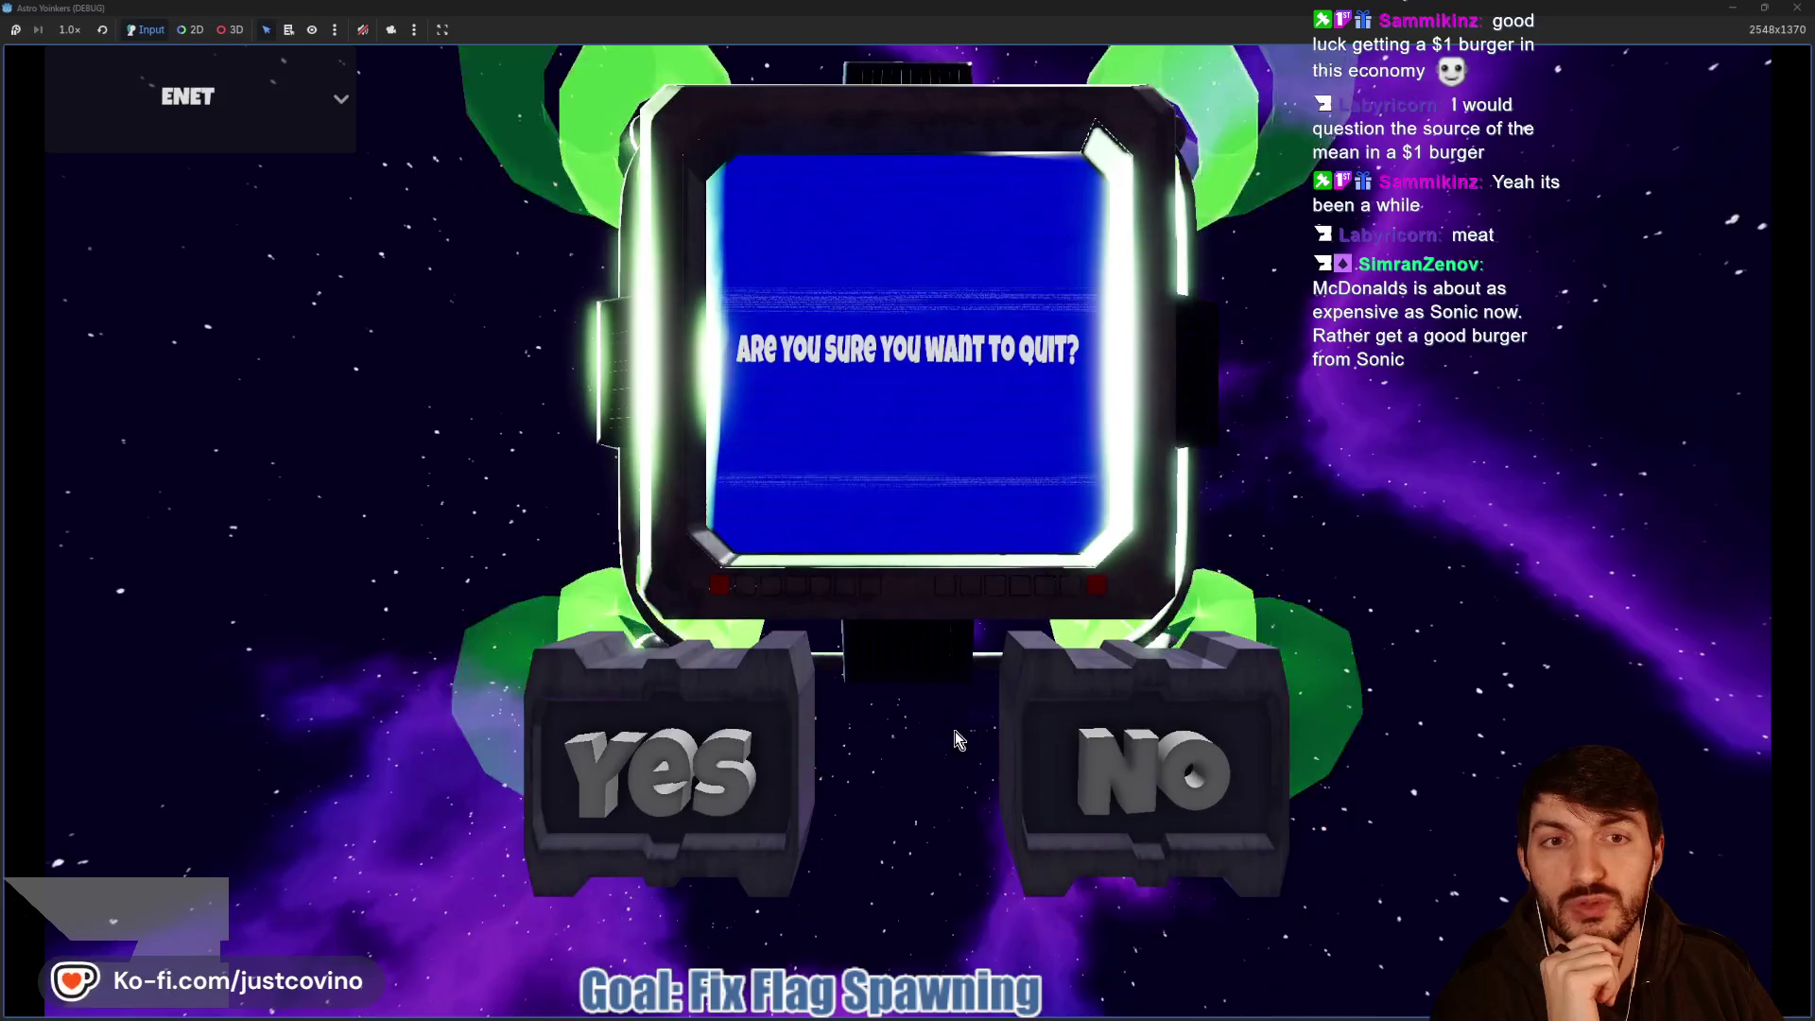
{"action": "left_click", "coordinate": [1091, 724]}
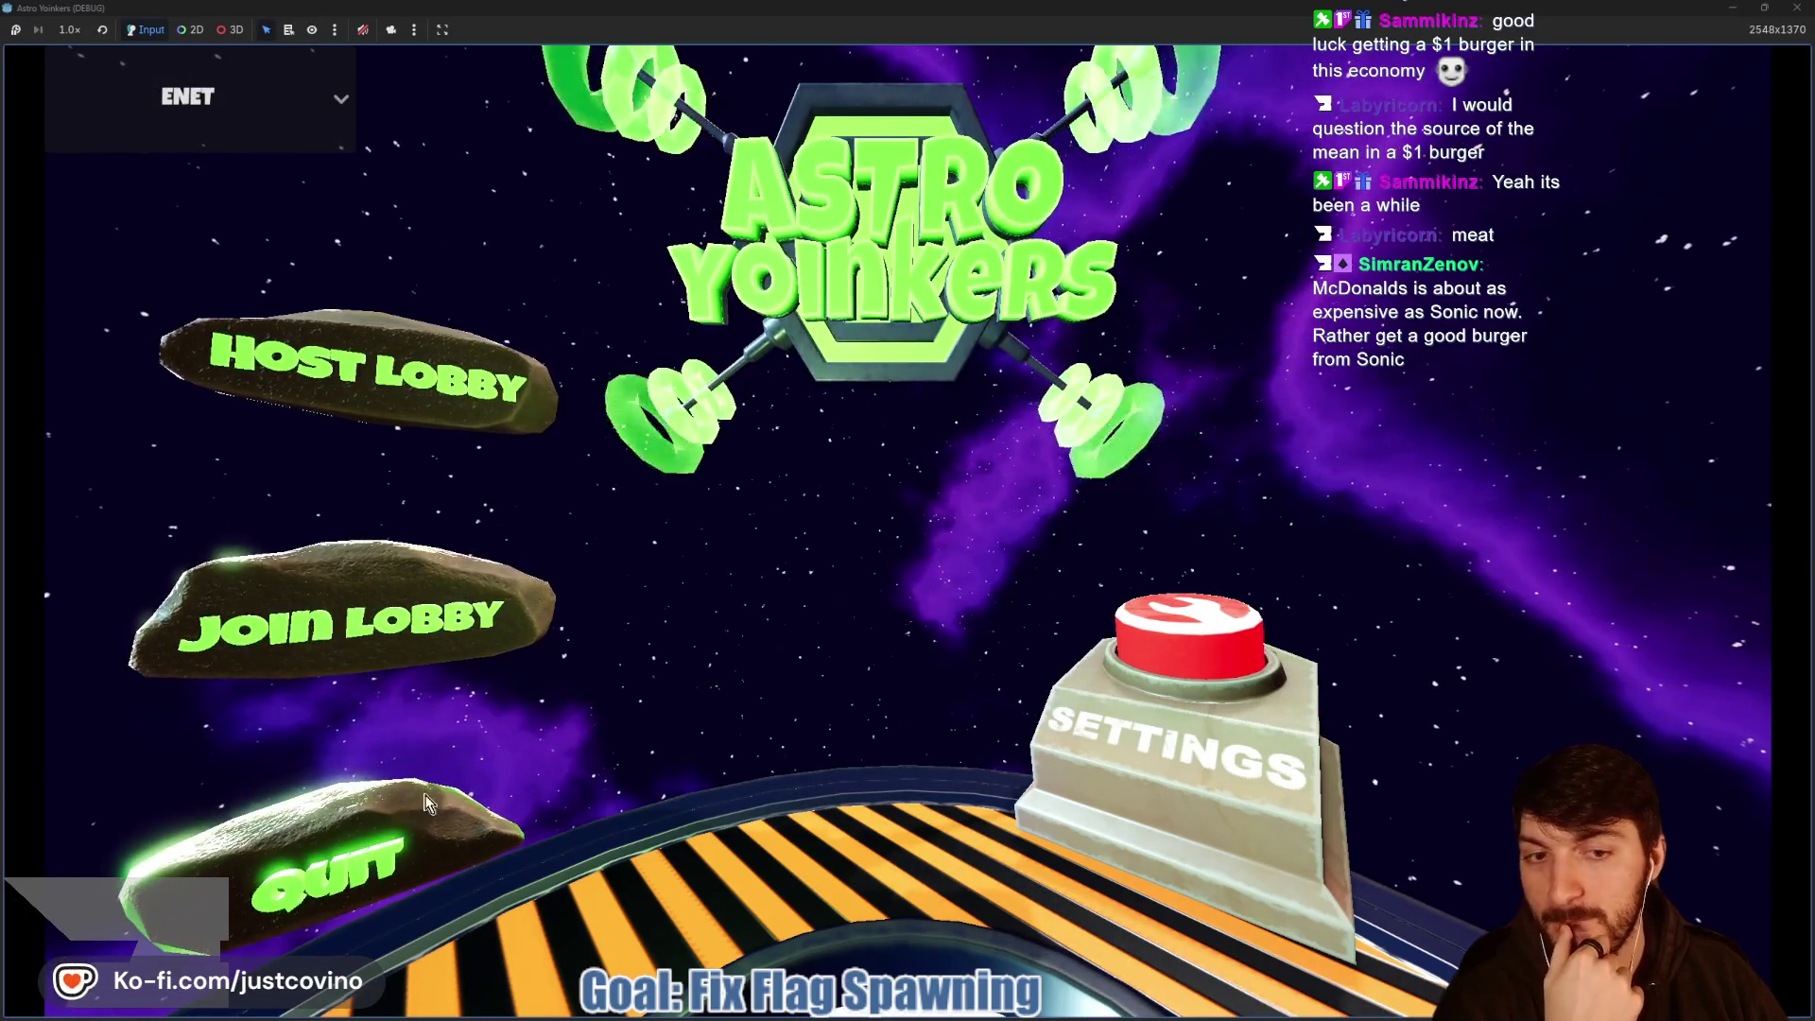
{"action": "left_click", "coordinate": [544, 884]}
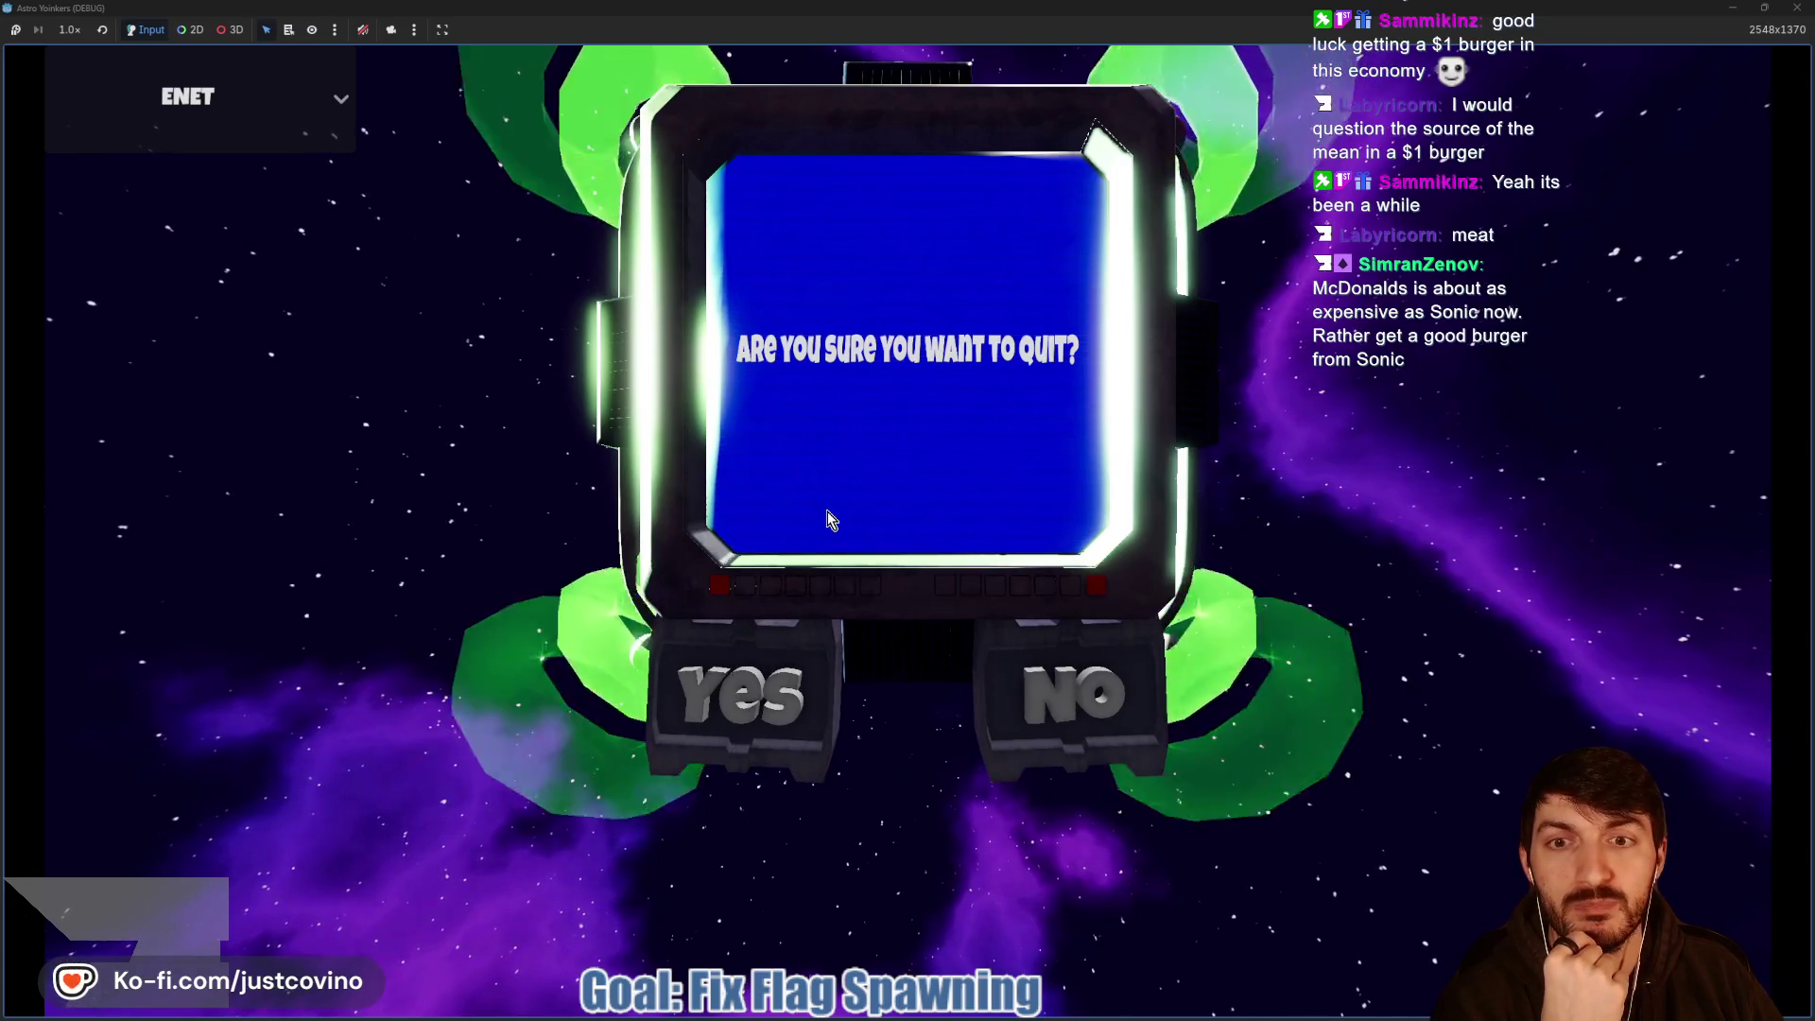
{"action": "left_click", "coordinate": [735, 745]}
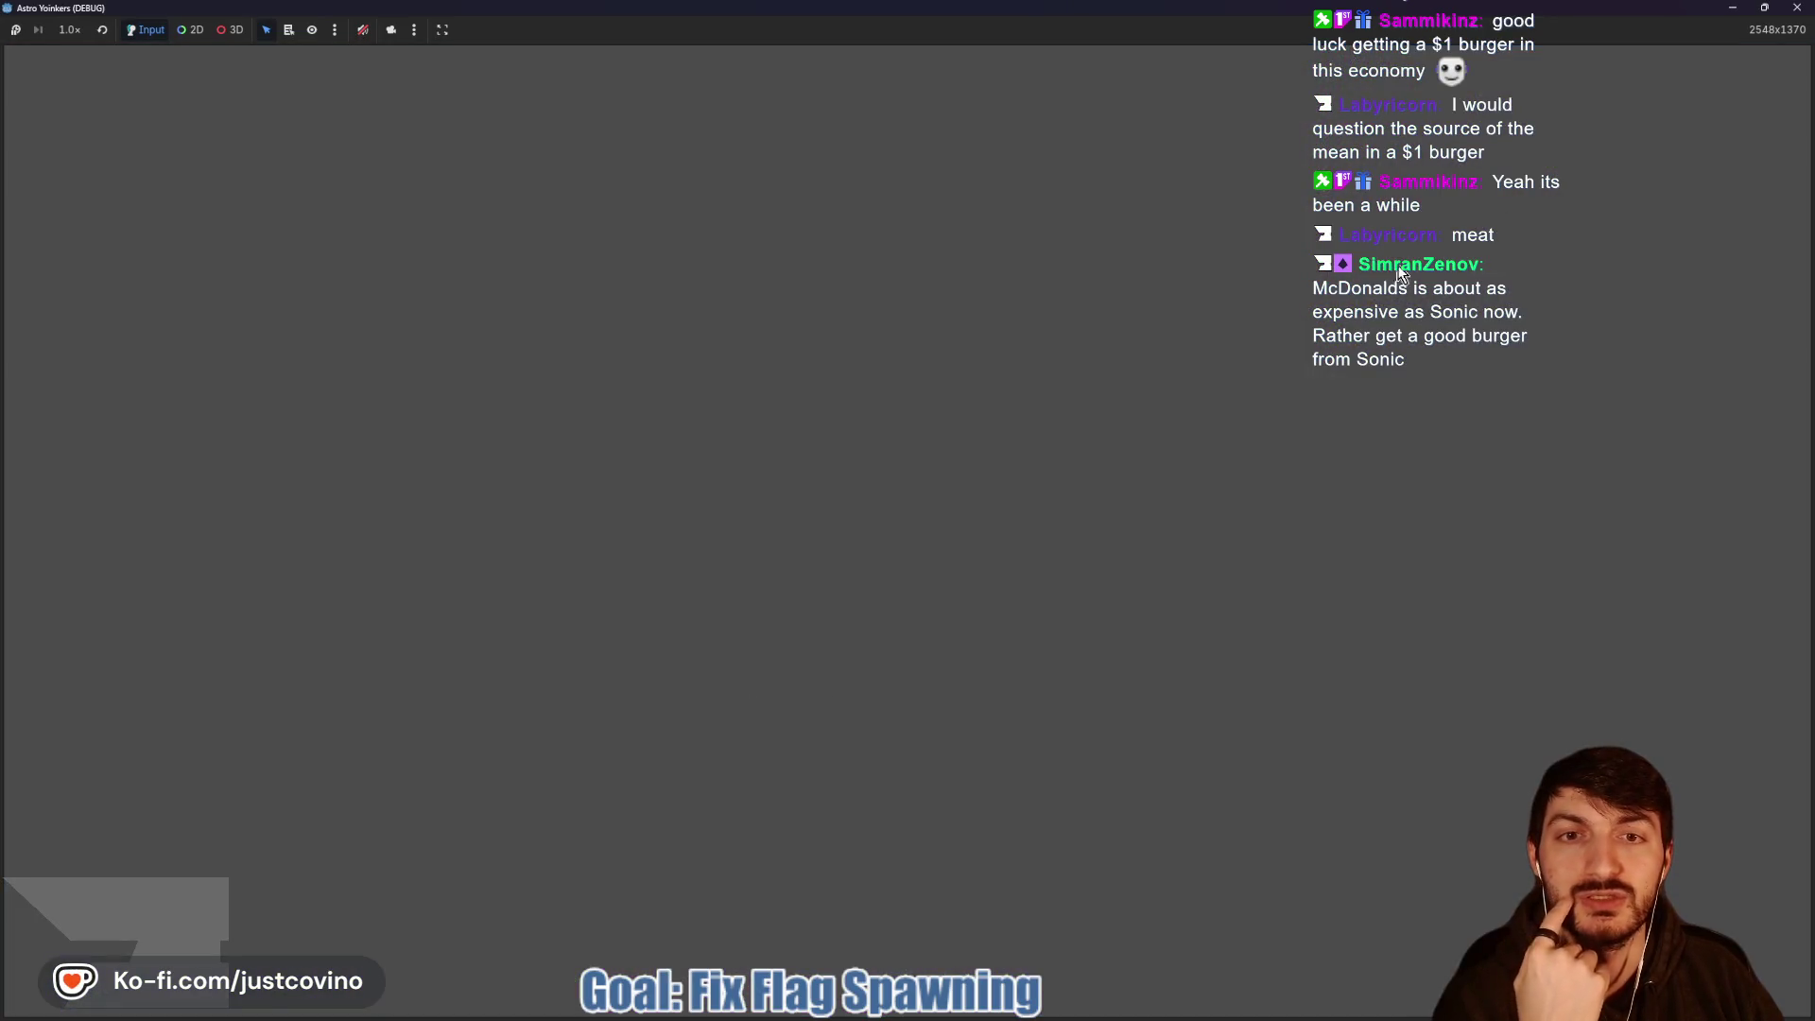
{"action": "left_click", "coordinate": [1777, 11]}
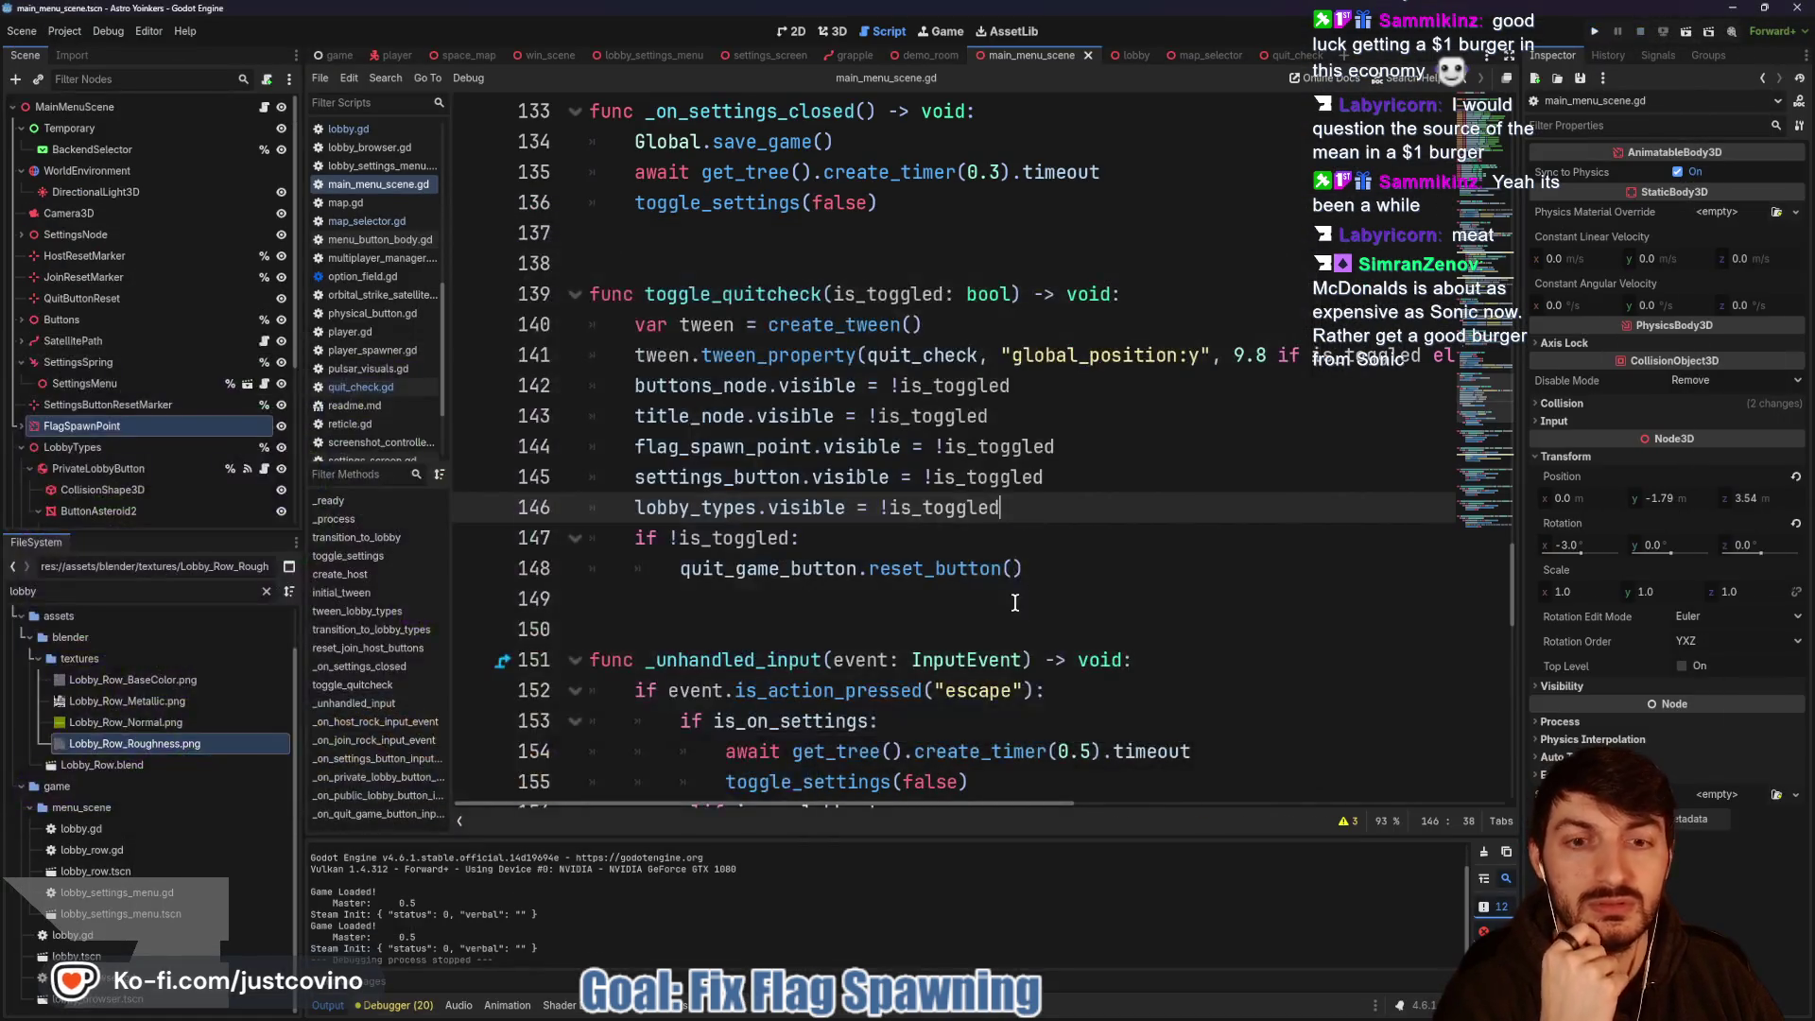
Commit 6 files to MultiplayerRework as 'Quit Check implemented - WIP' with a tweening note.
{"action": "left_click", "coordinate": [1080, 1004]}
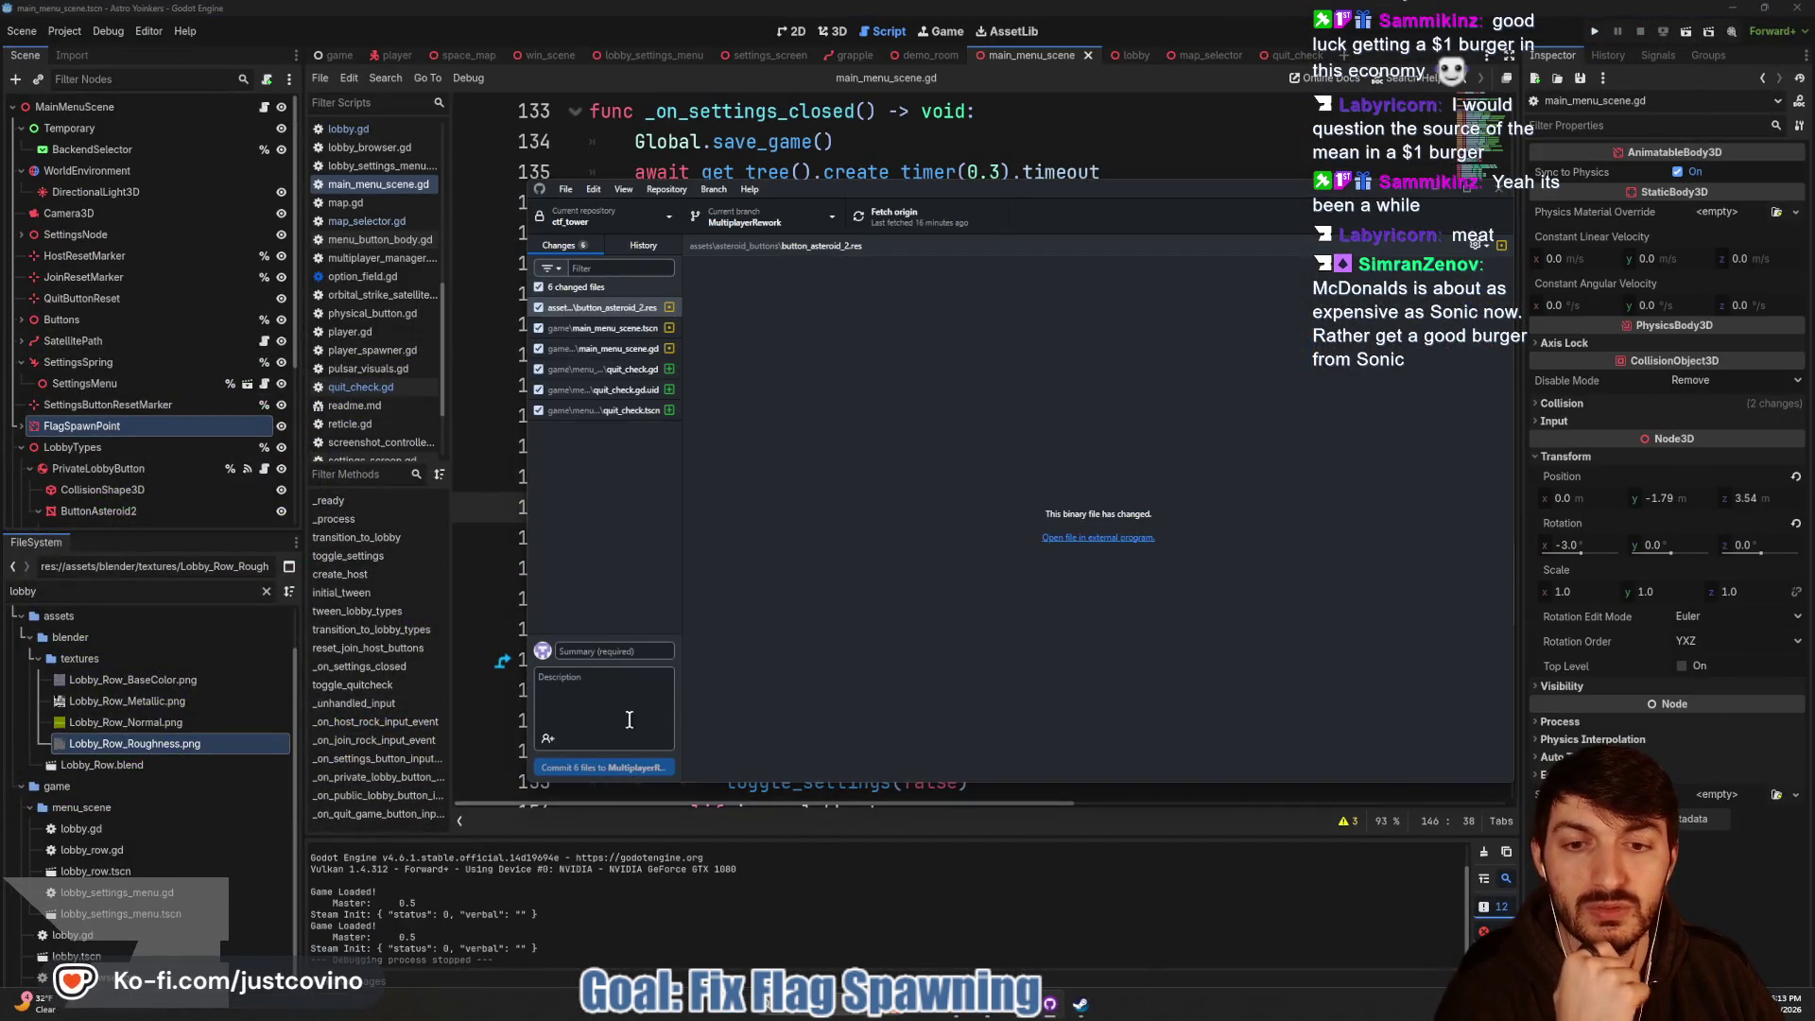
{"action": "type", "text": "Quit Check Implemented"}
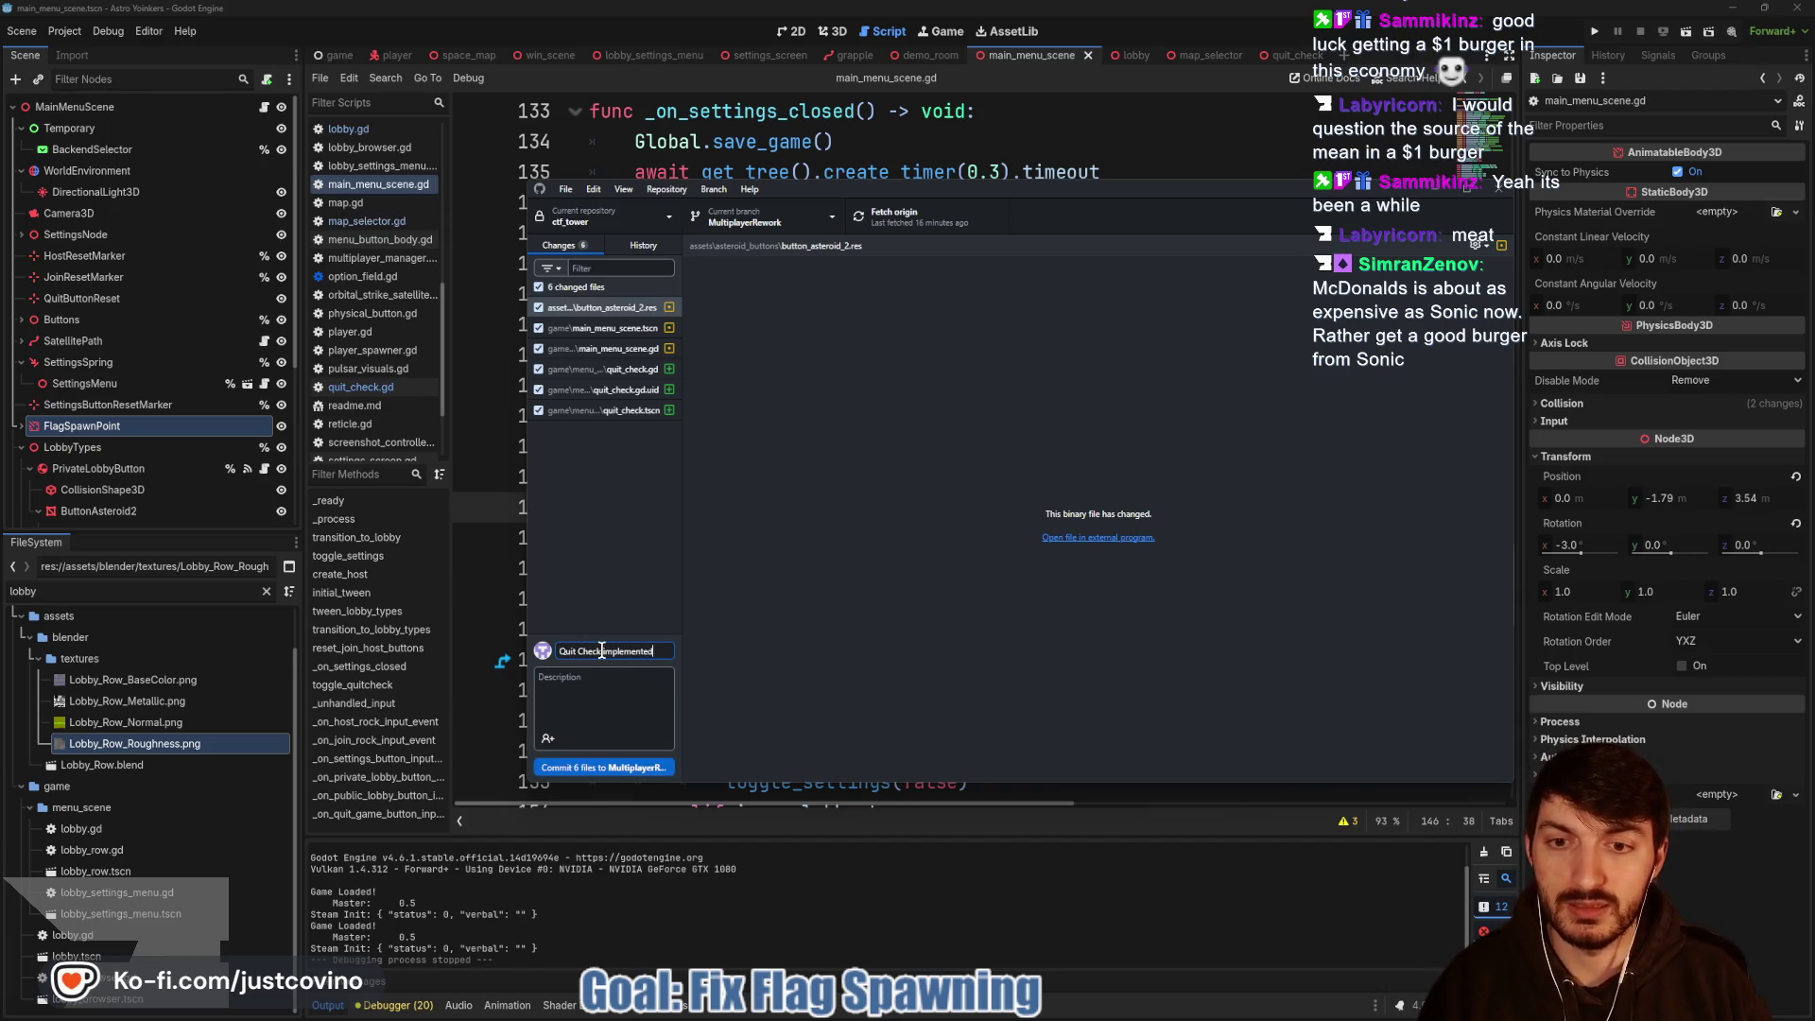
{"action": "left_click", "coordinate": [590, 678]}
{"action": "left_click", "coordinate": [664, 651]}
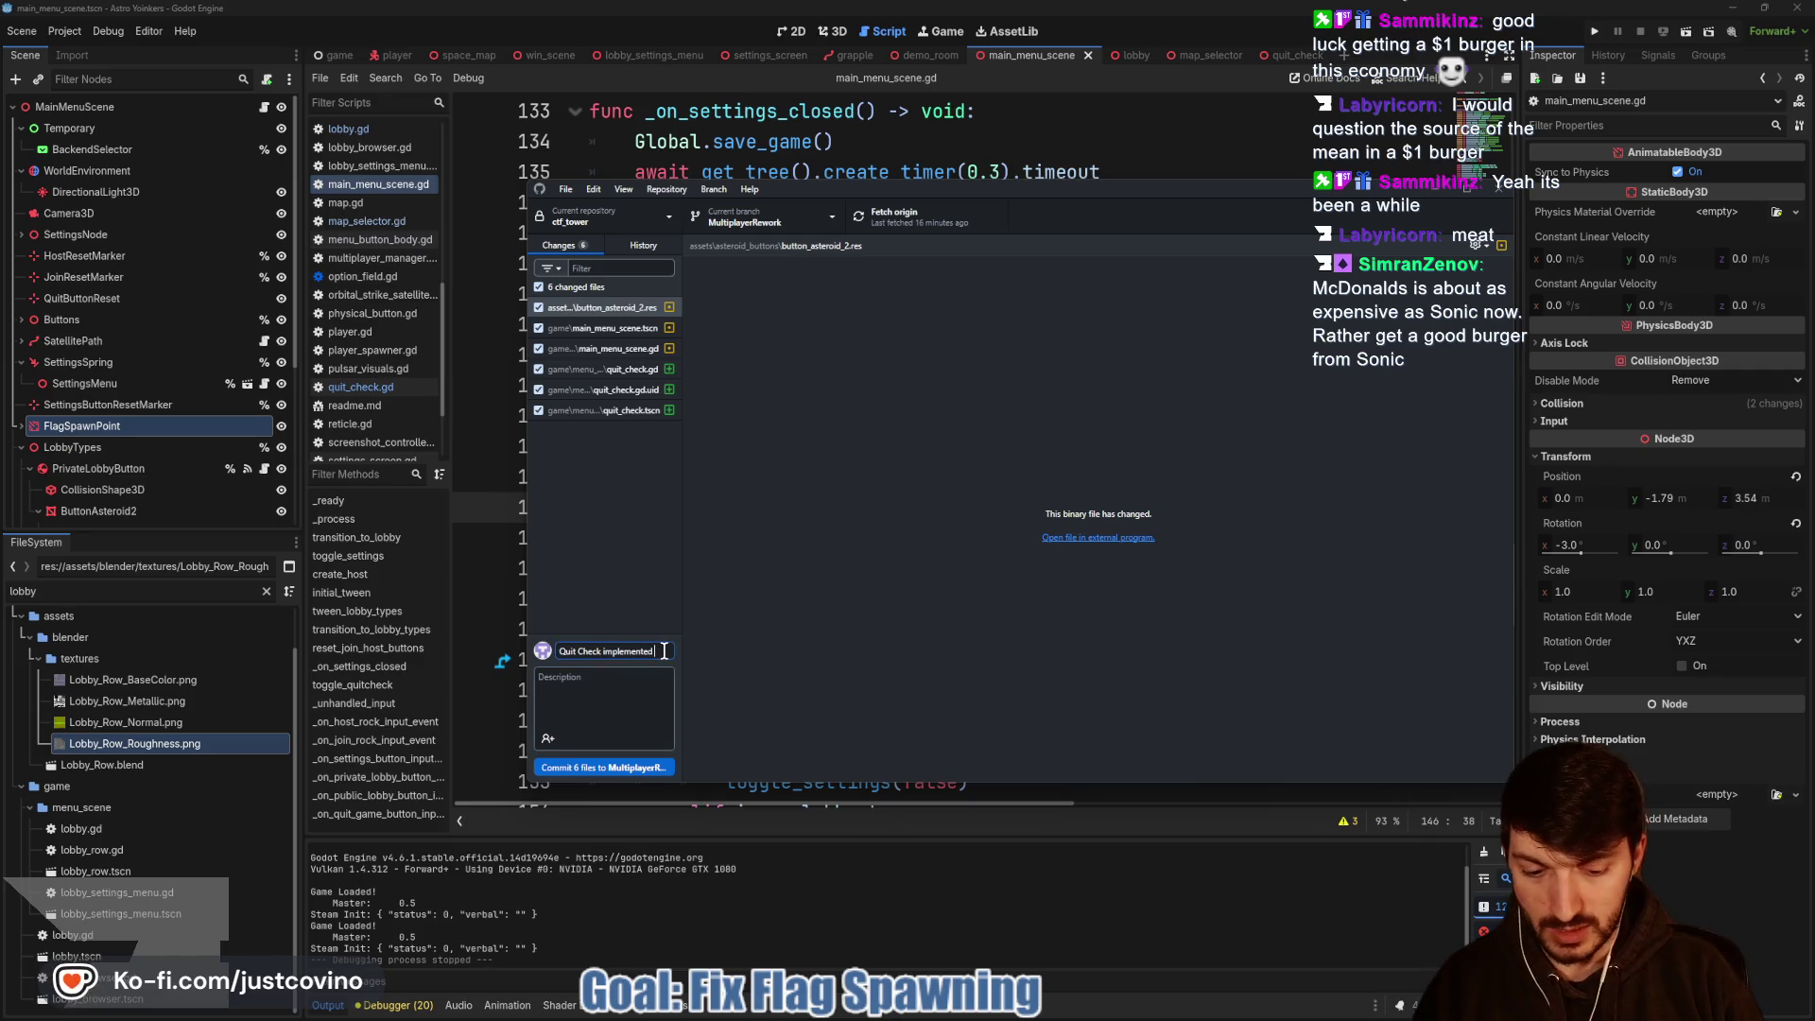
{"action": "type", "text": "- Wif"}
{"action": "left_click", "coordinate": [605, 687]}
{"action": "type", "text": "Should tween other thing"}
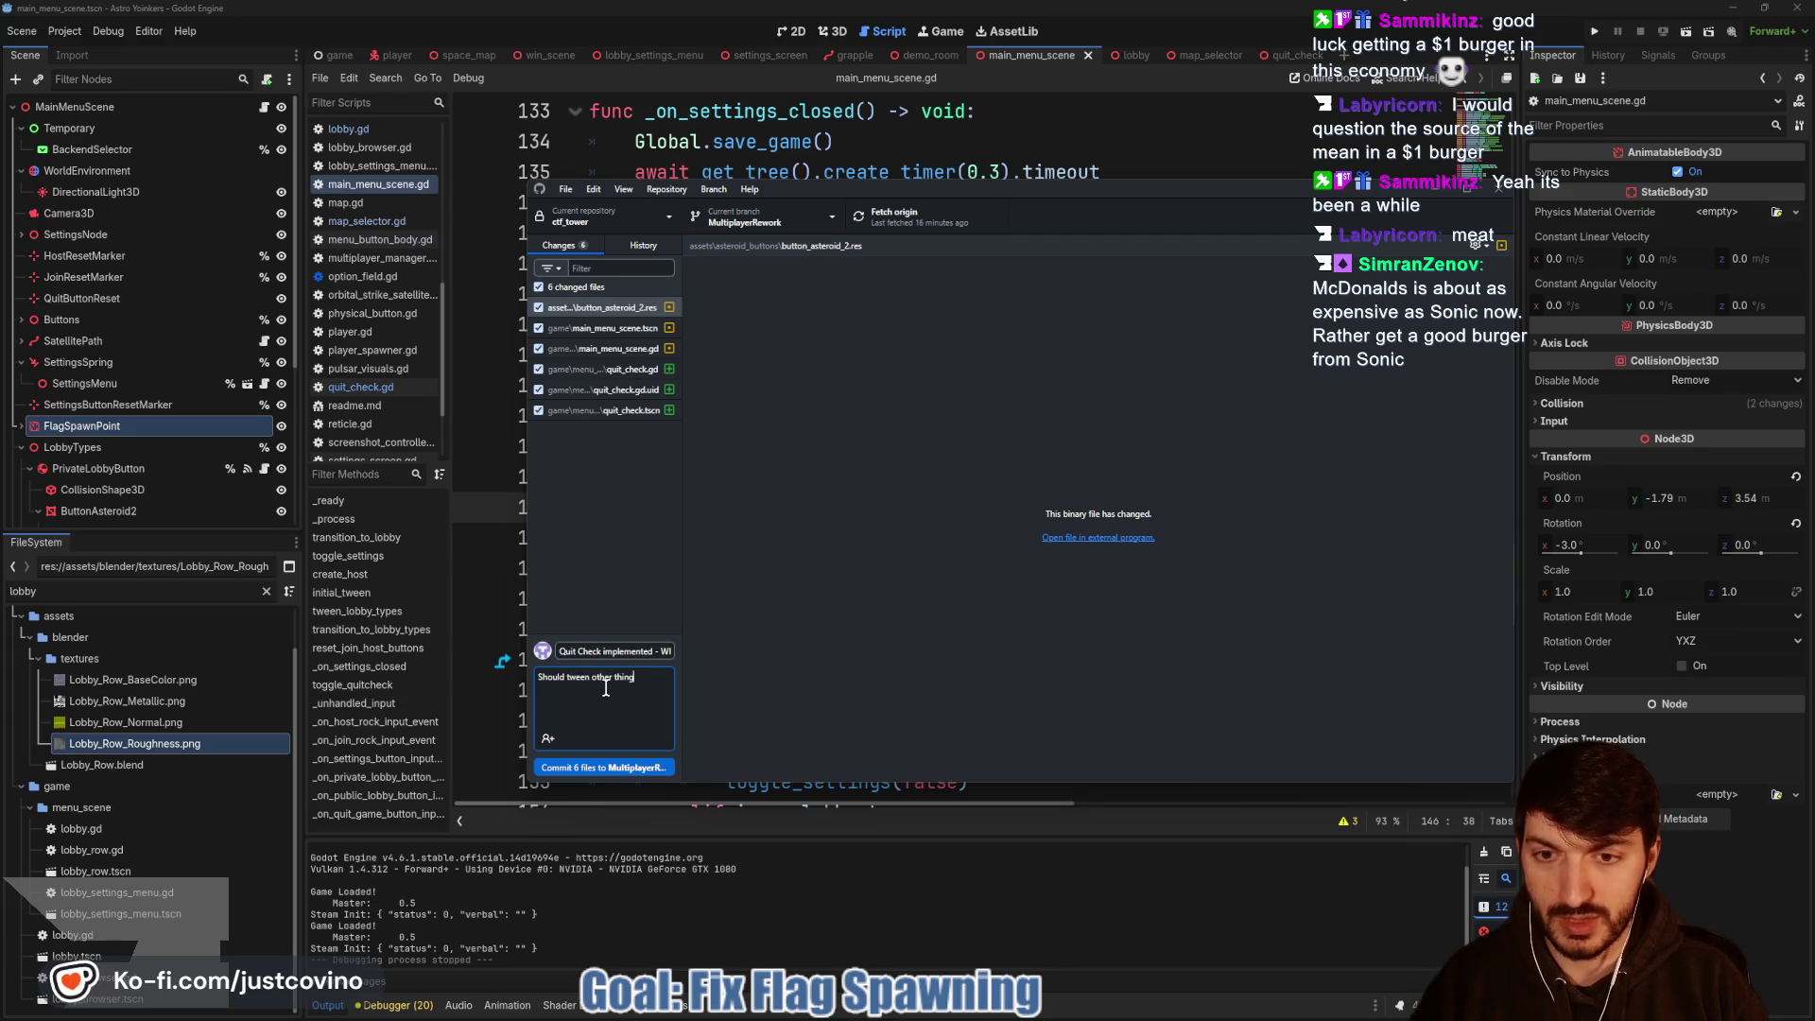
{"action": "type", "text": "s to disappear more cool like"}
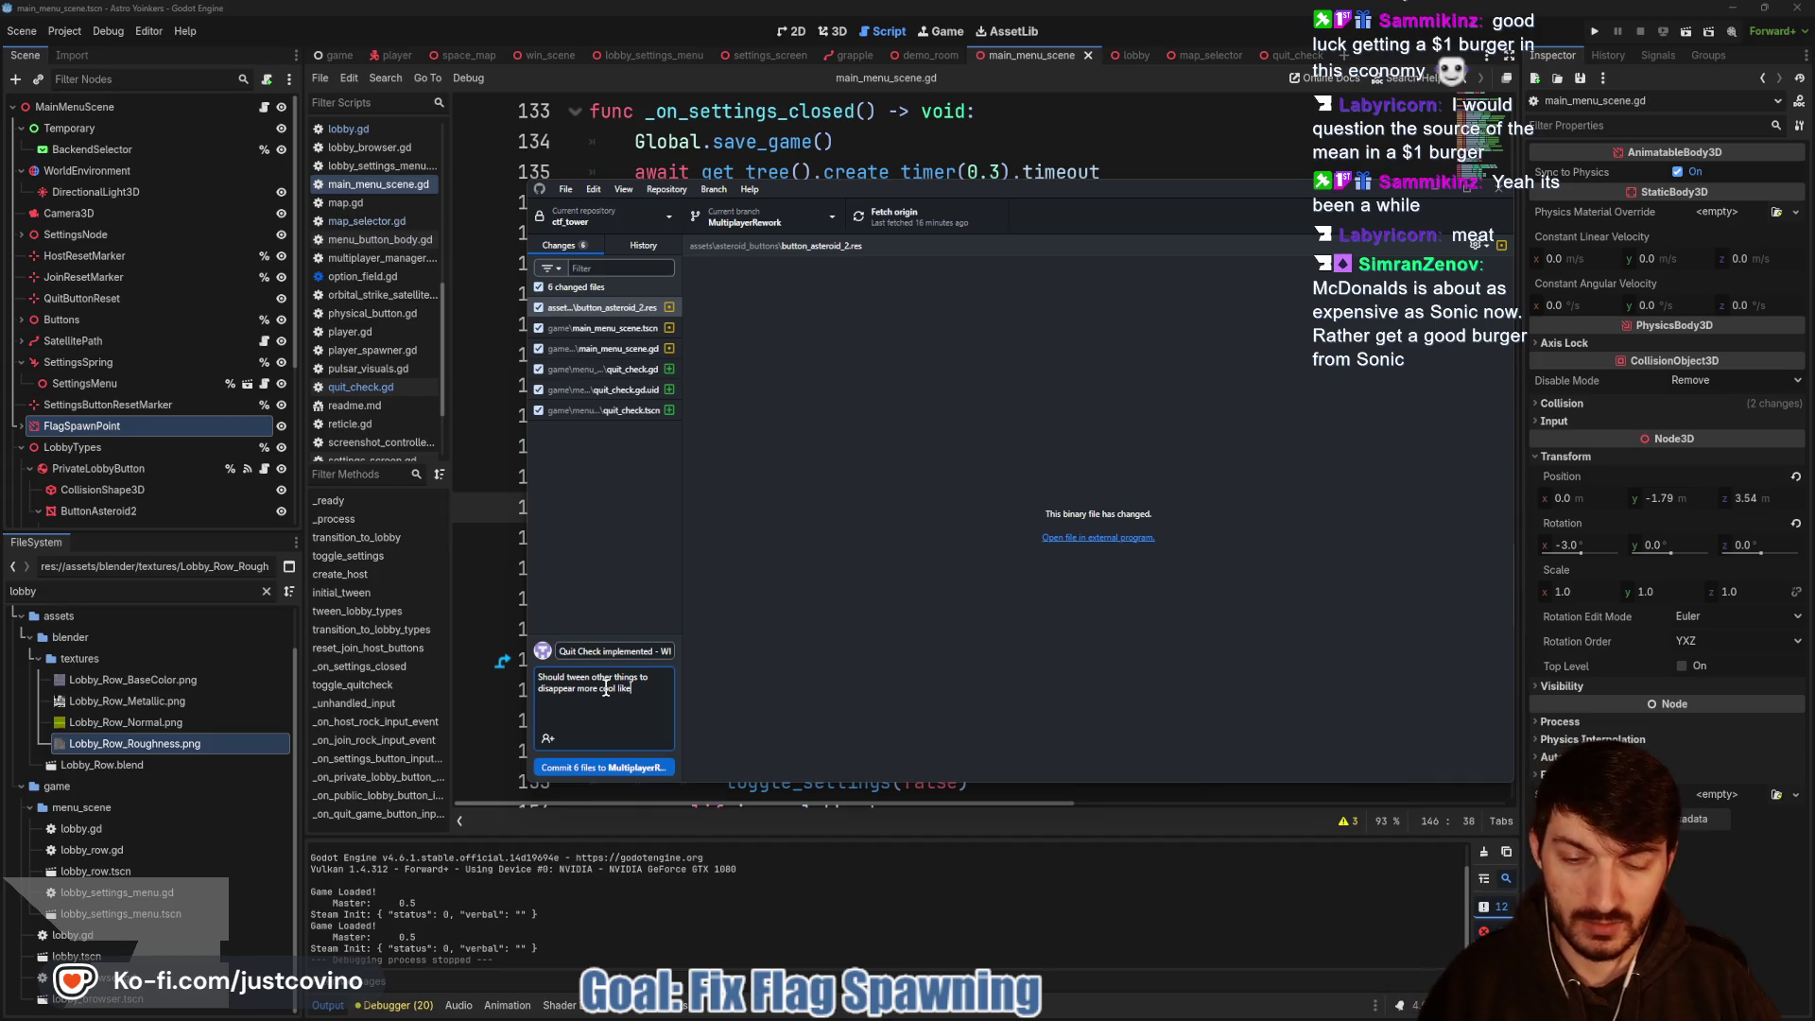
{"action": "left_click", "coordinate": [623, 767]}
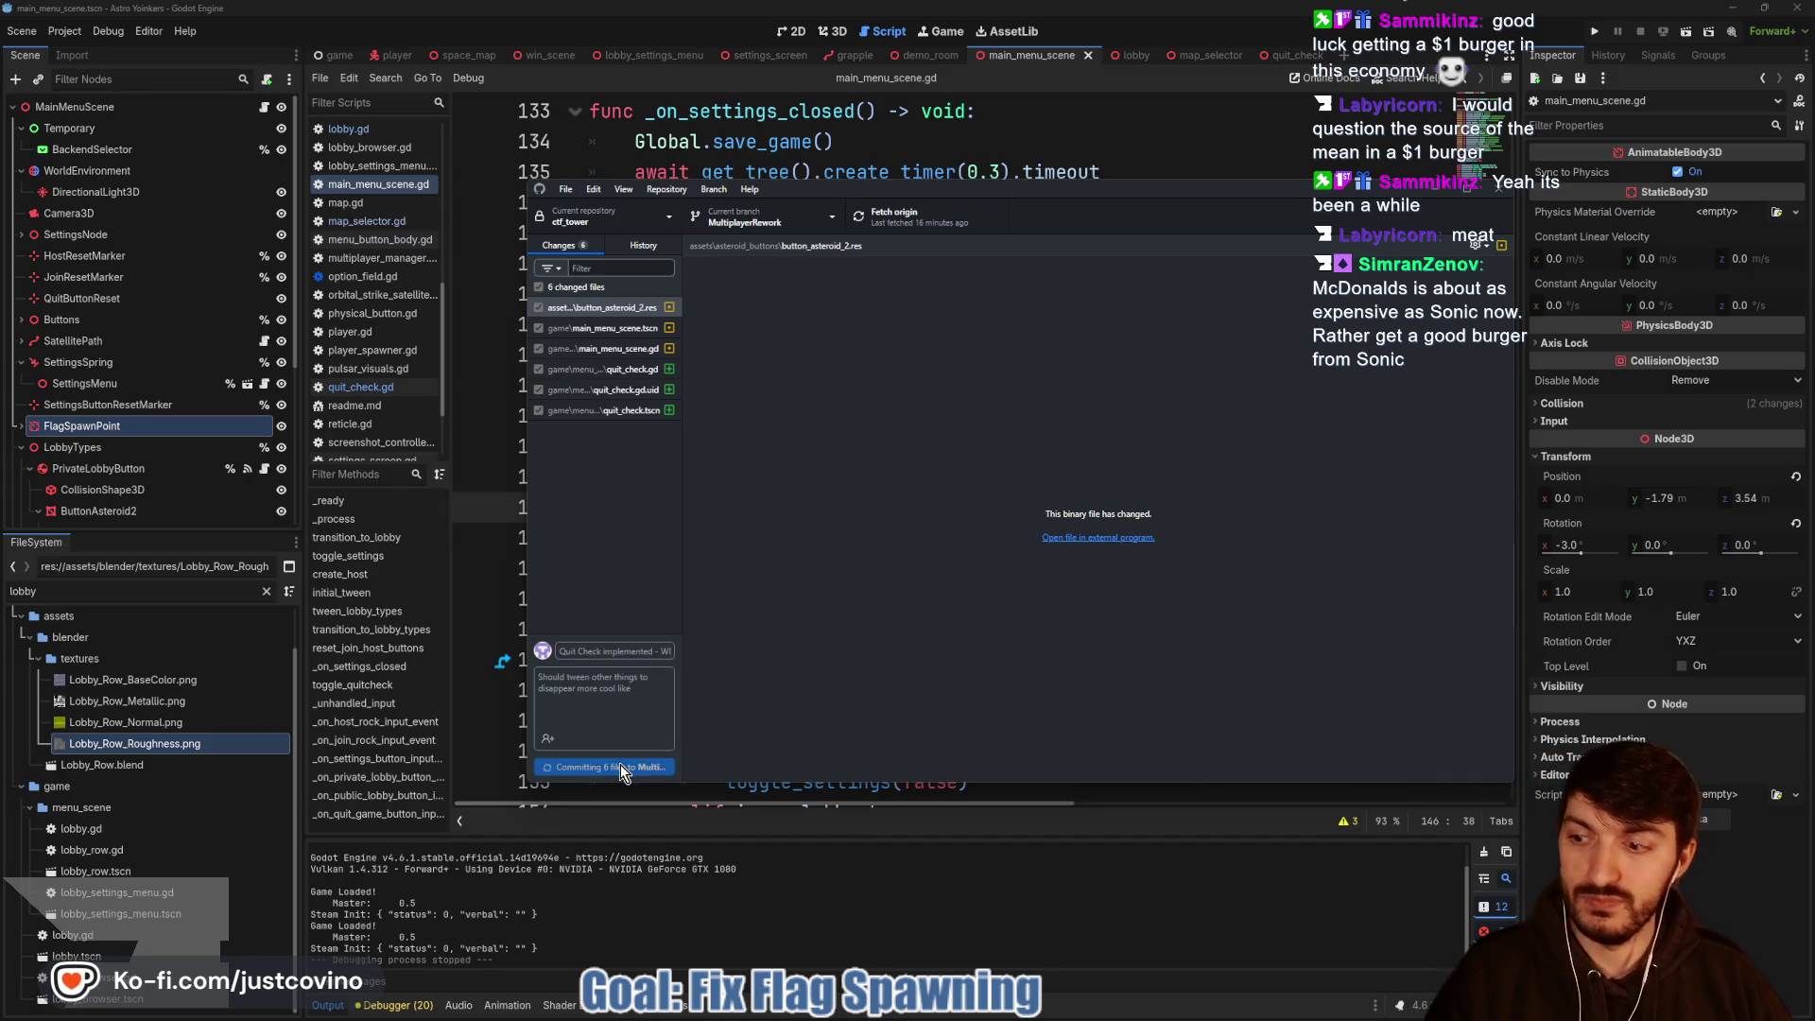
Push the commit to origin and return to the Godot script at line 137.
{"action": "left_click", "coordinate": [1271, 380]}
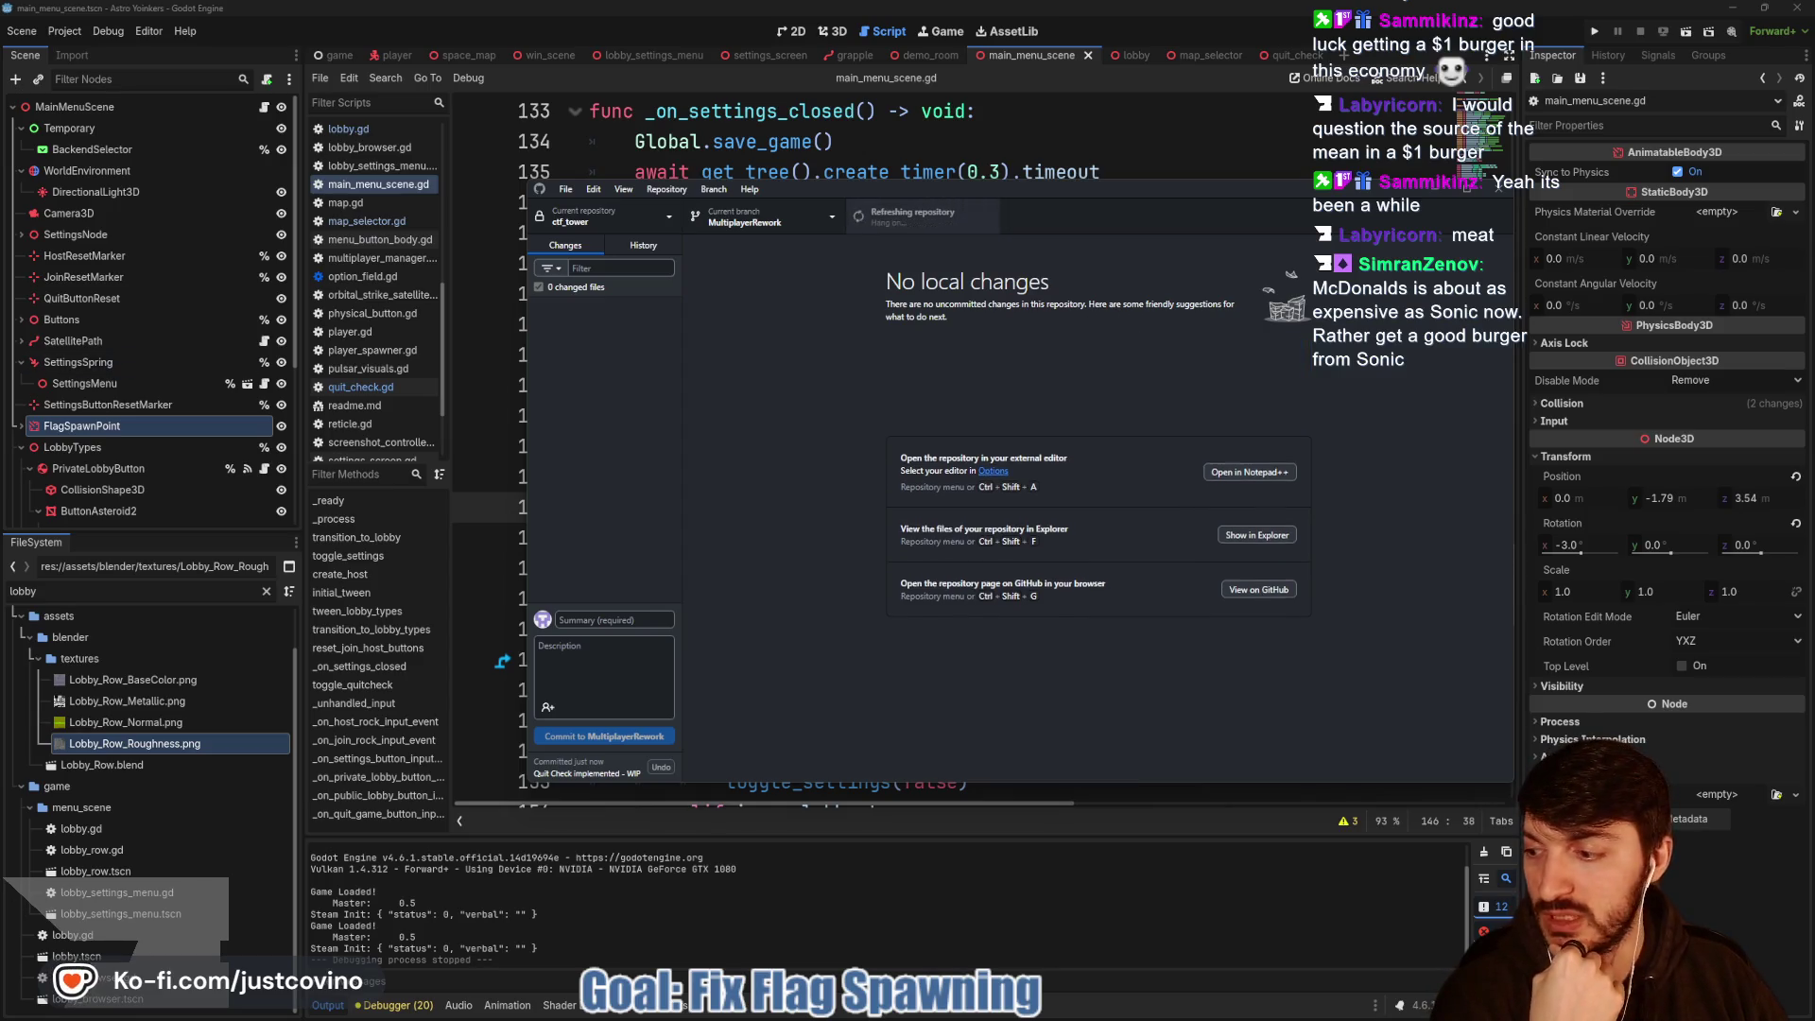
{"action": "left_click", "coordinate": [1012, 141]}
{"action": "left_click", "coordinate": [881, 206]}
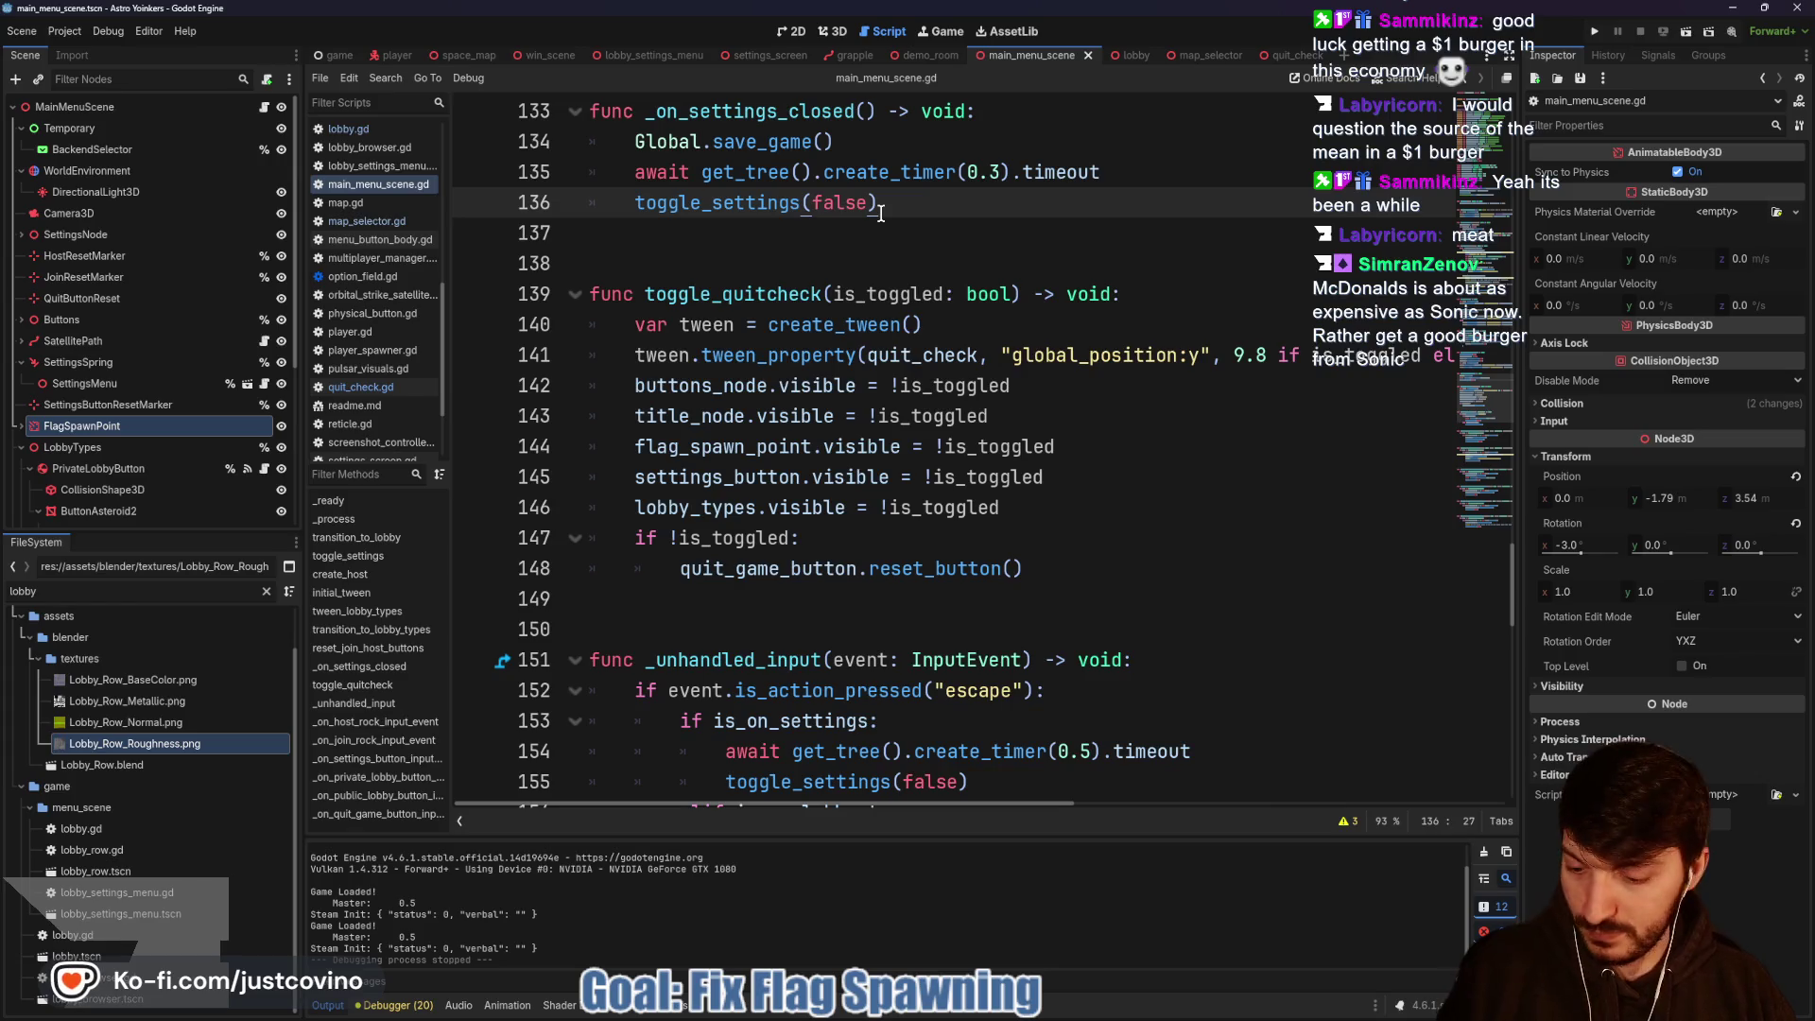
{"action": "left_click", "coordinate": [922, 236]}
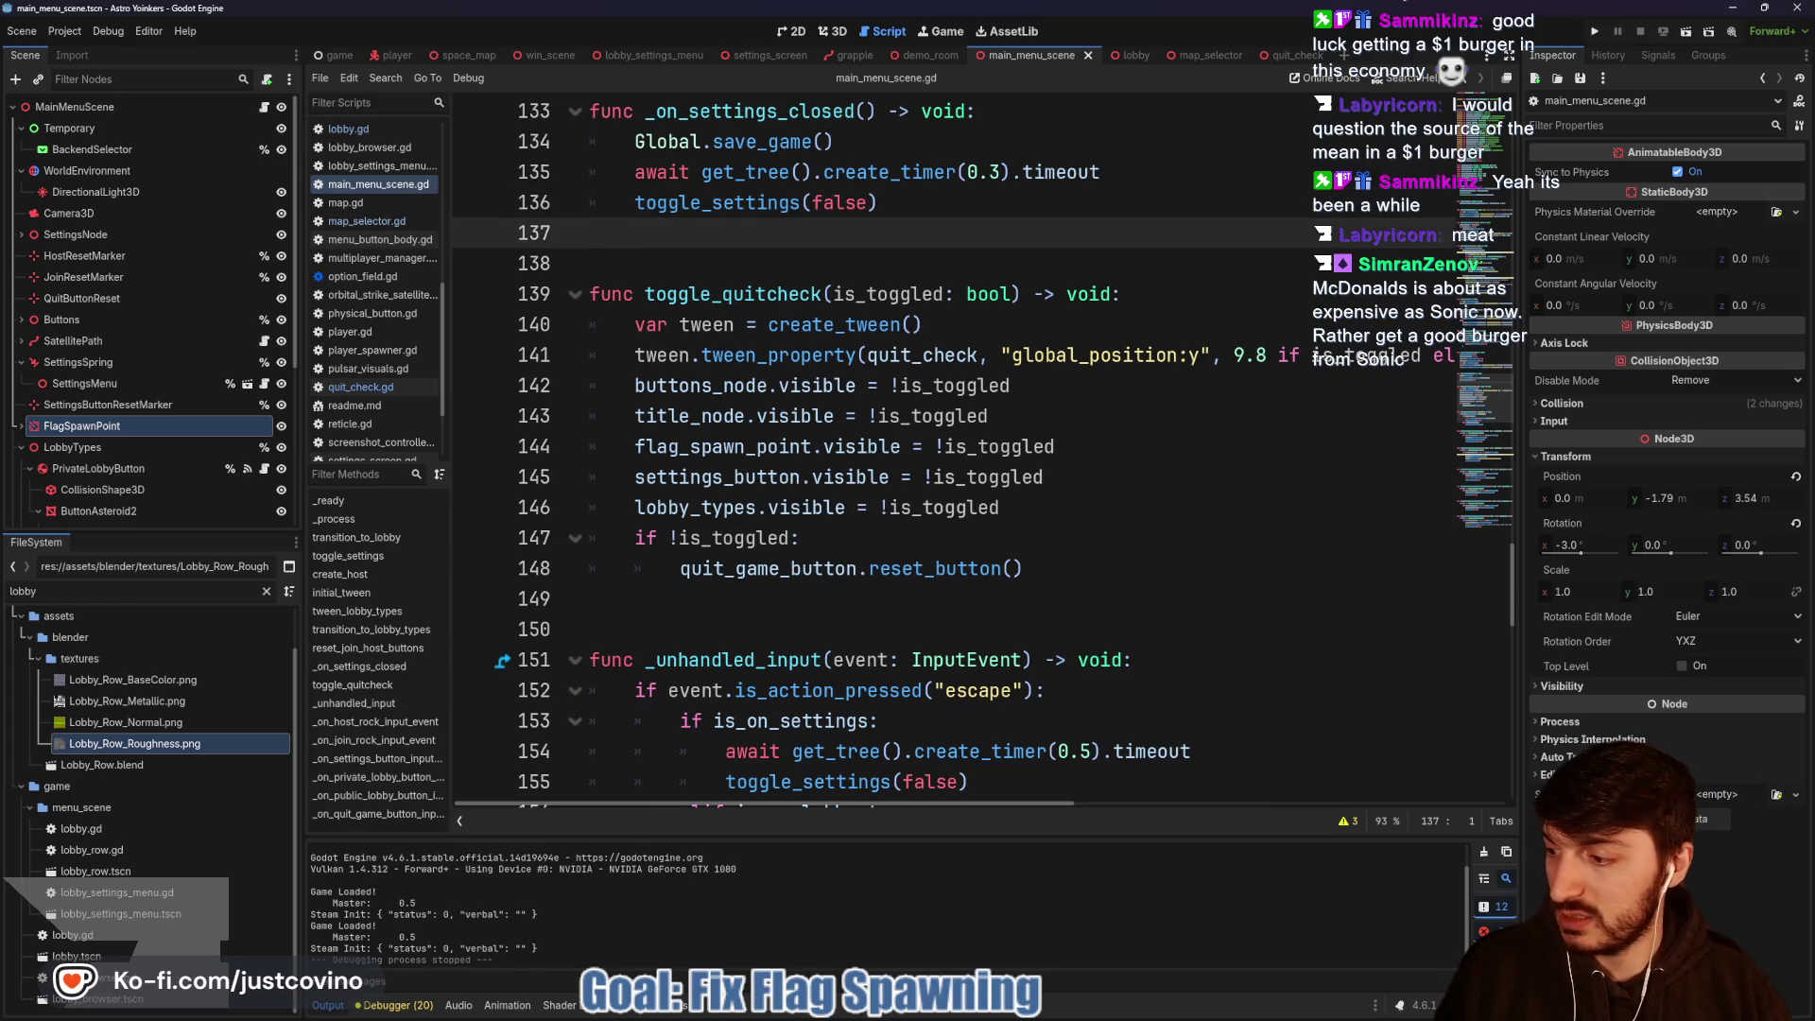